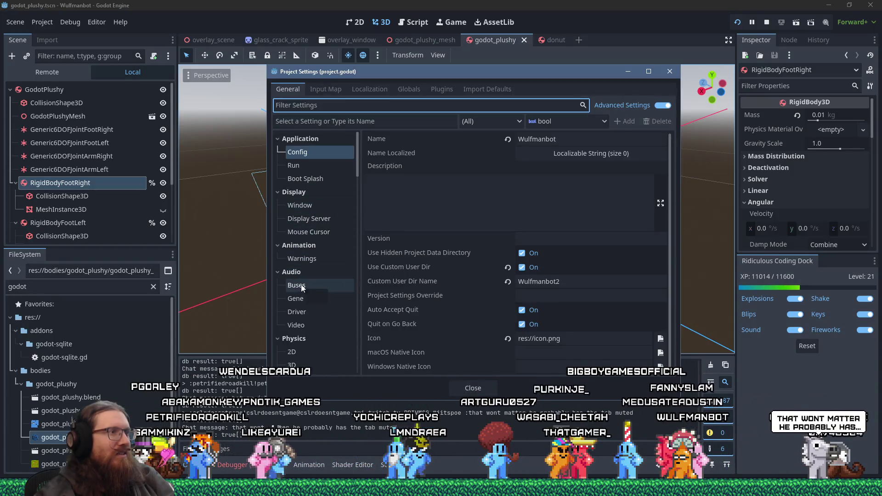
Look over the Physics > 3D project settings, then close Project Settings.
scroll(302, 285, "down", 3)
left_click(304, 305)
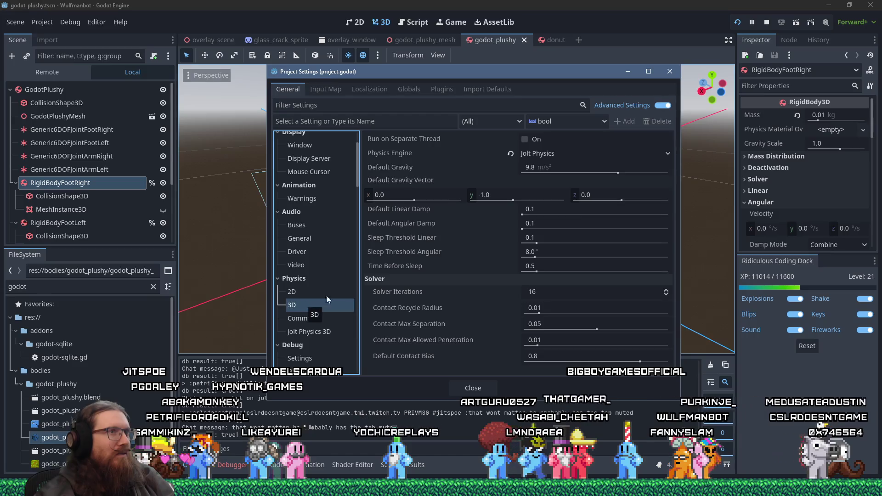
left_click(670, 71)
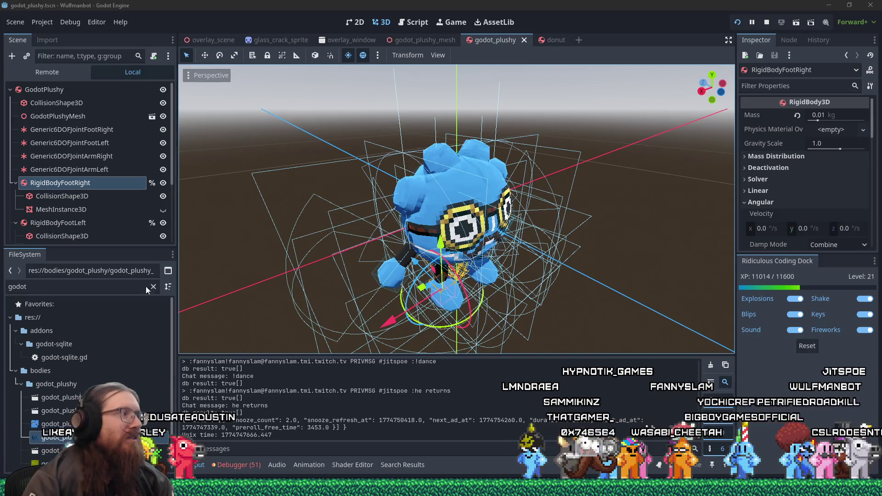
Filter the FileSystem dock for 'over' and open overlay_scene.tscn, orbiting toward the capsule and light.
left_click_drag(349, 230, 291, 232)
scroll(295, 230, "down", 4)
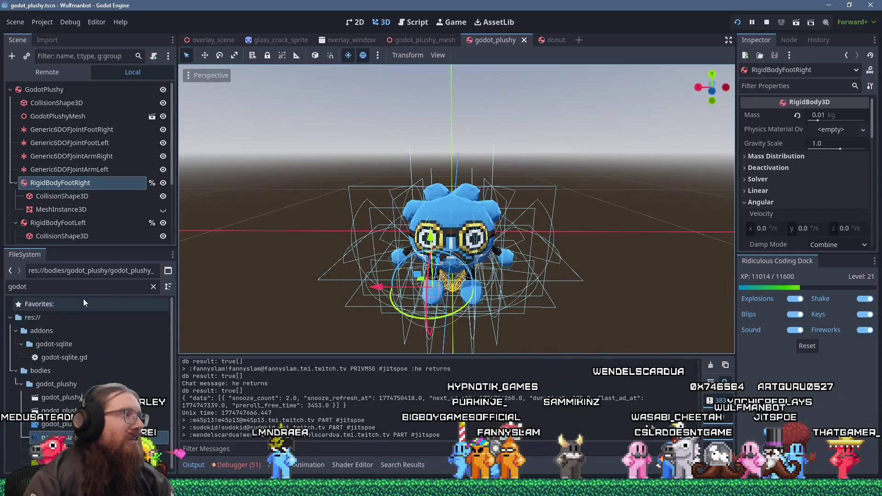
left_click(93, 287)
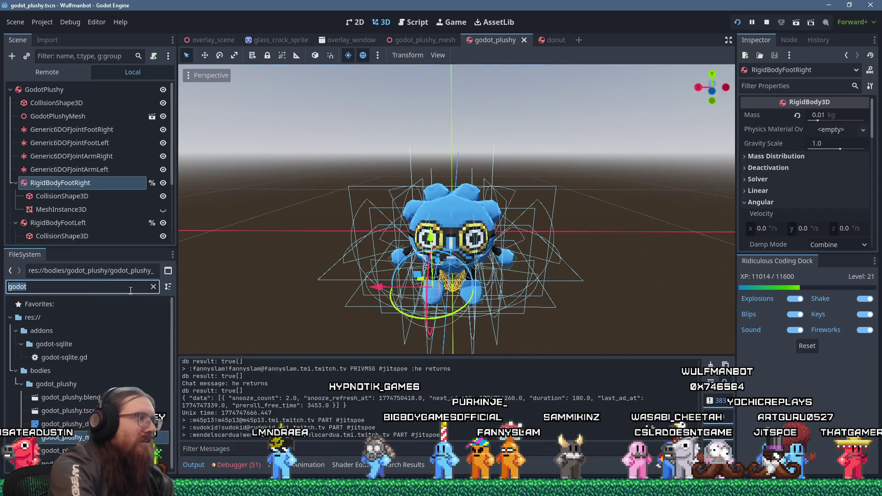
type("over")
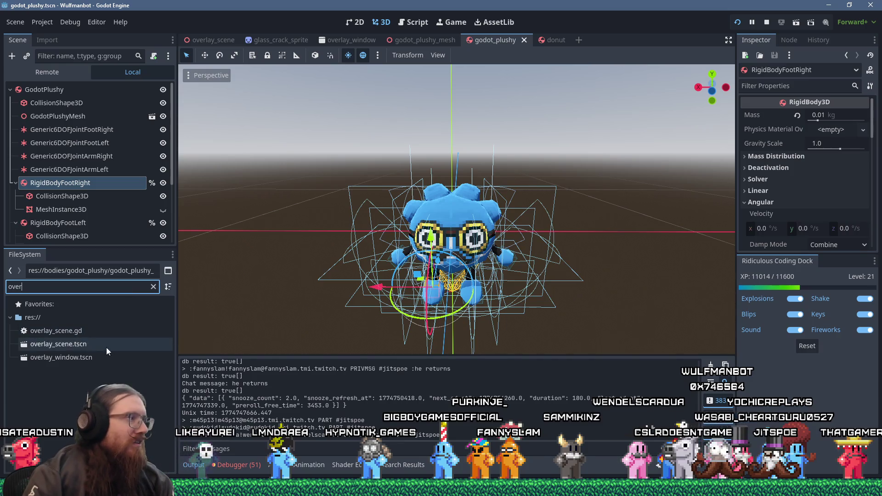
double_click(95, 346)
mouse_move(483, 302)
left_mouse_down()
mouse_move(401, 267)
mouse_move(399, 253)
left_mouse_up()
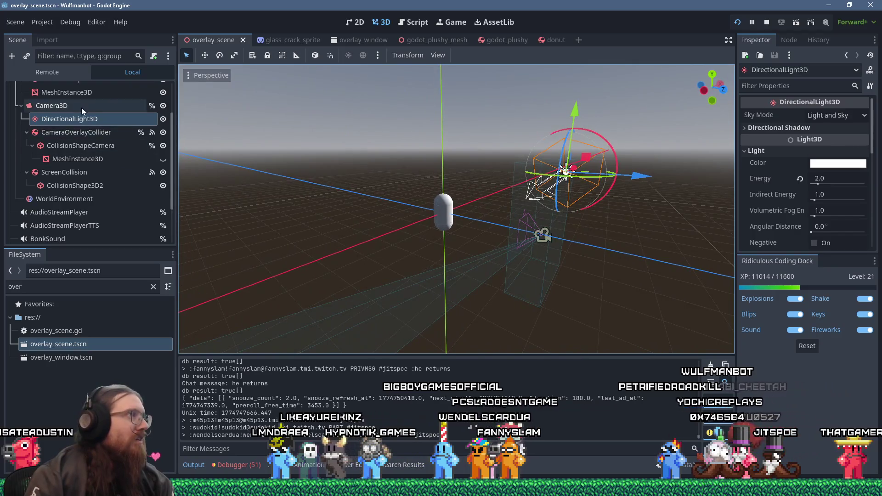
scroll(83, 109, "up", 3)
Add a StaticBody3D child node to OverlayScene.
left_click(55, 90)
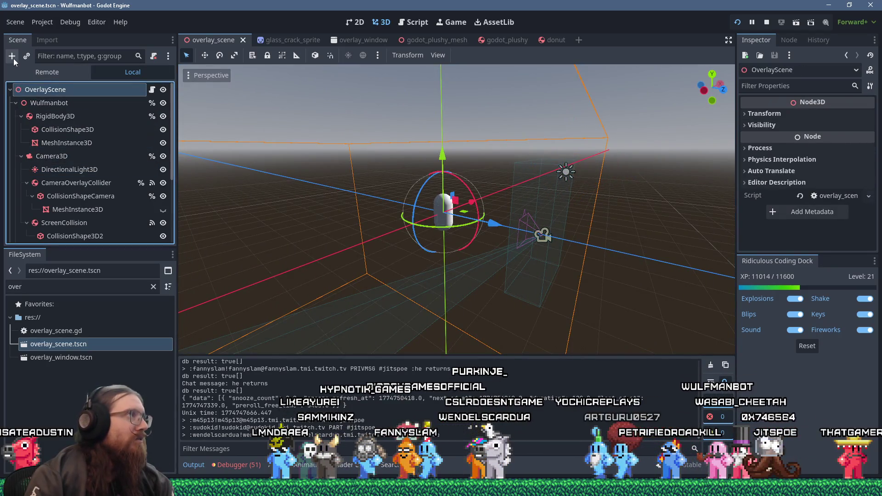
left_click(13, 59)
type("static")
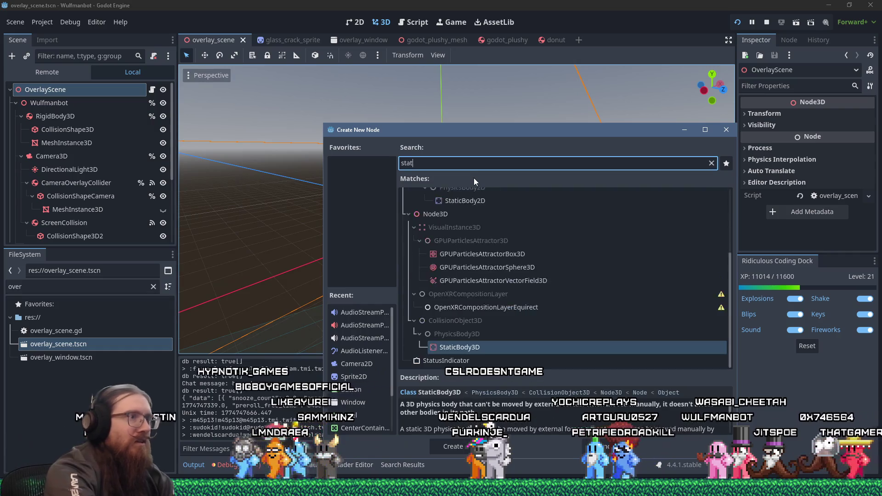
key("Return")
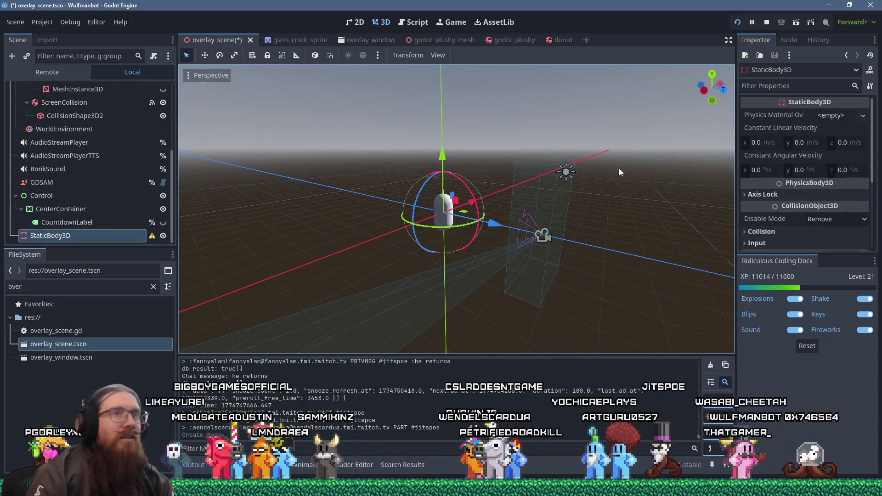
left_click(822, 117)
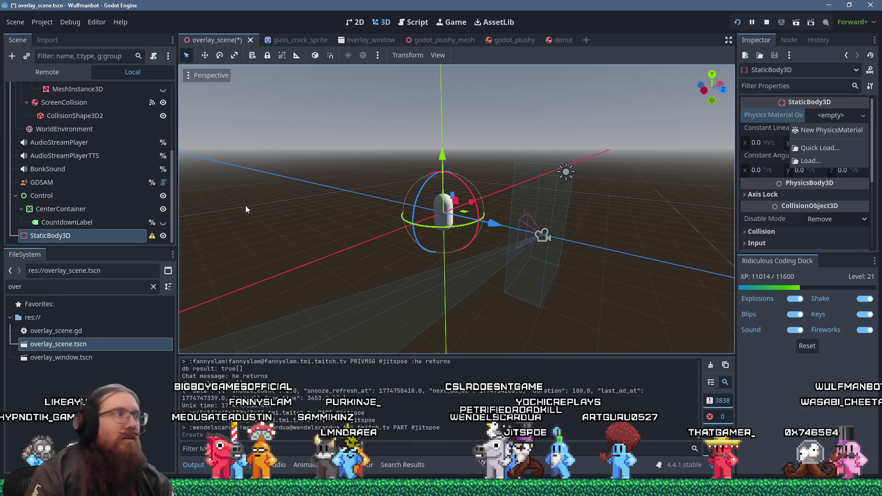
left_click(15, 59)
Give the StaticBody3D a CollisionShape3D child using a new BoxShape3D.
left_click(16, 59)
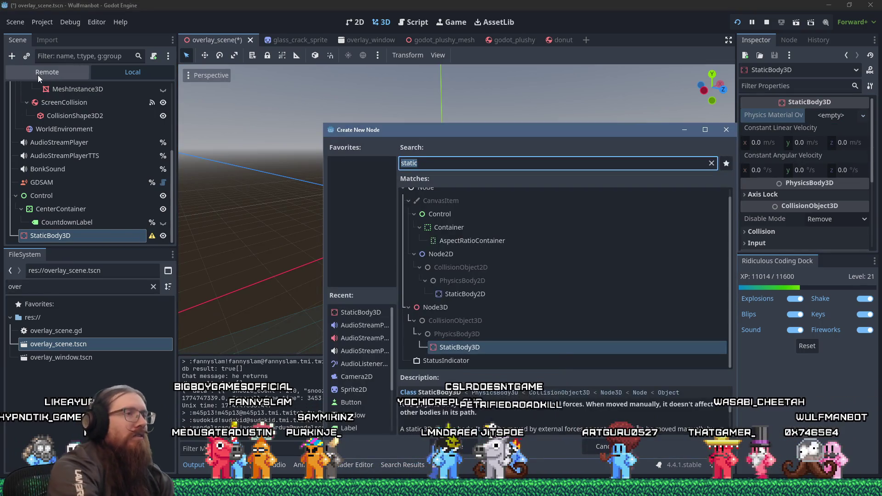
type("collision")
key("Return")
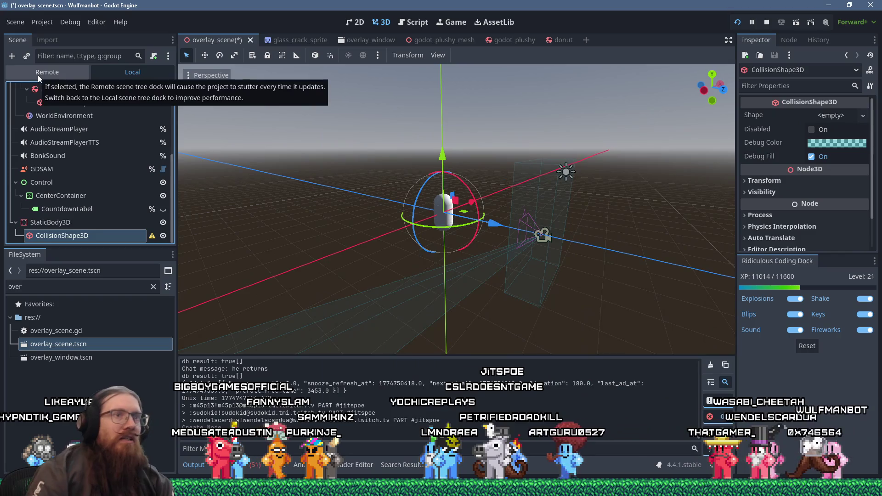
left_click(834, 115)
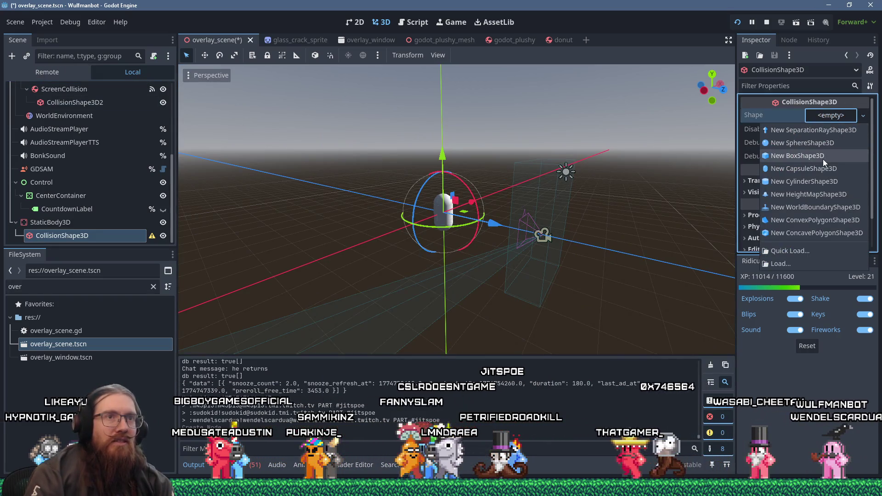
left_click(798, 155)
Move the box below the capsule and stretch it to 2.93 along Z and 3.70 along X.
scroll(442, 207, "up", 5)
left_click_drag(423, 182, 416, 228)
mouse_move(439, 281)
left_mouse_down()
mouse_move(545, 321)
mouse_move(608, 318)
mouse_move(245, 244)
mouse_move(370, 275)
mouse_move(193, 319)
left_mouse_up()
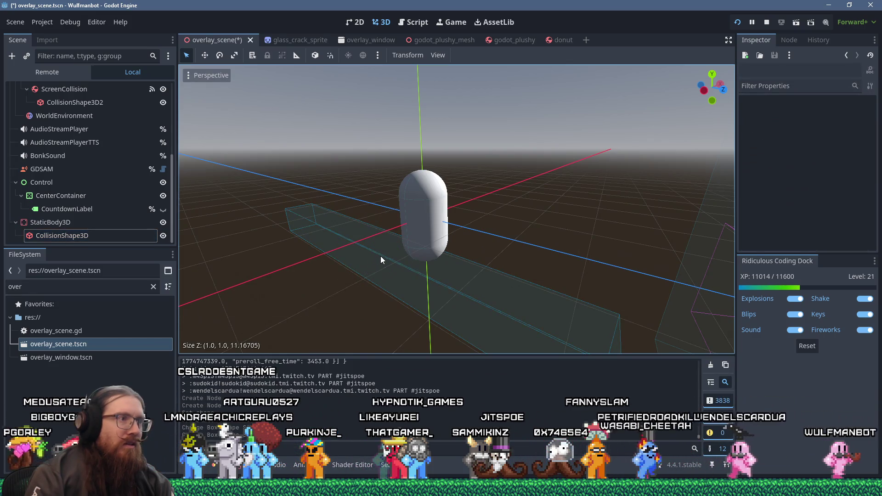
left_click(381, 255)
left_click_drag(380, 257, 512, 230)
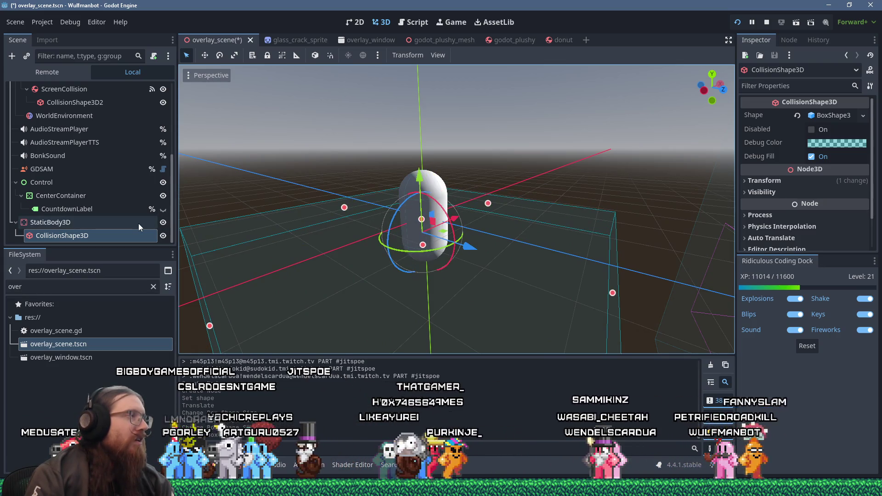
scroll(139, 220, "up", 5)
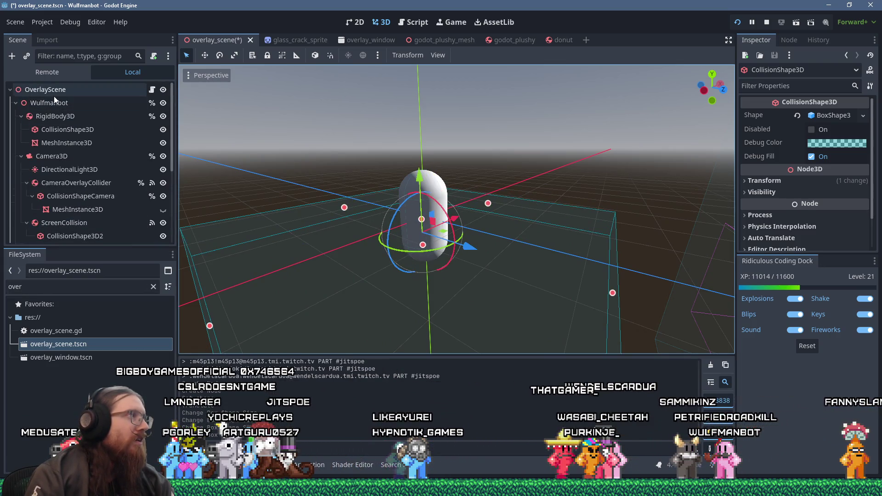
Instance godot_plushy.tscn under the OverlayScene root node.
left_click(55, 94)
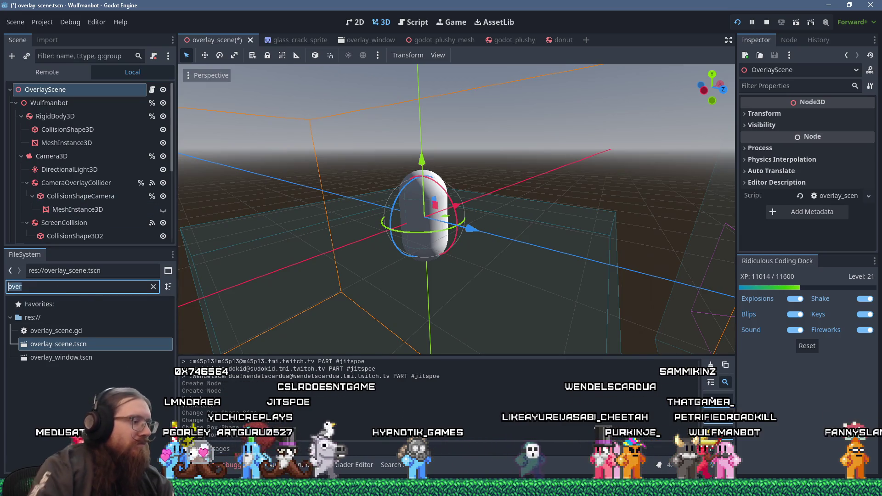
type("godot")
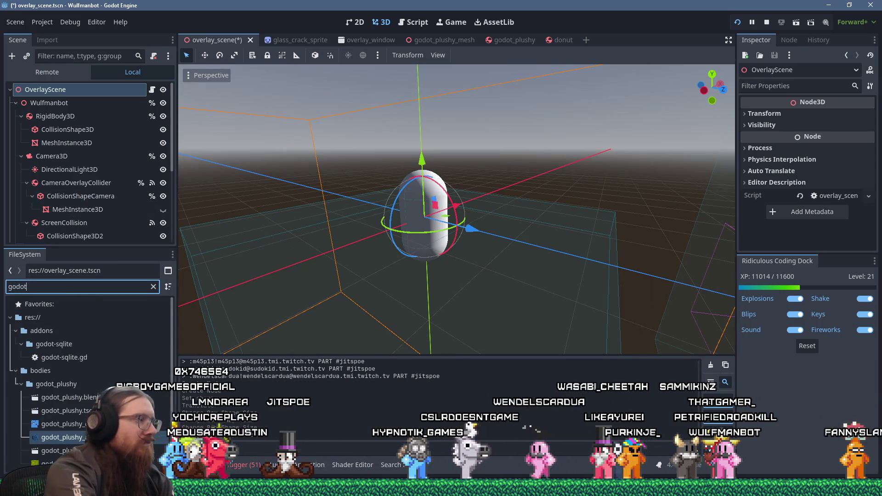
mouse_move(64, 397)
left_mouse_down()
mouse_move(58, 84)
mouse_move(54, 89)
left_mouse_up()
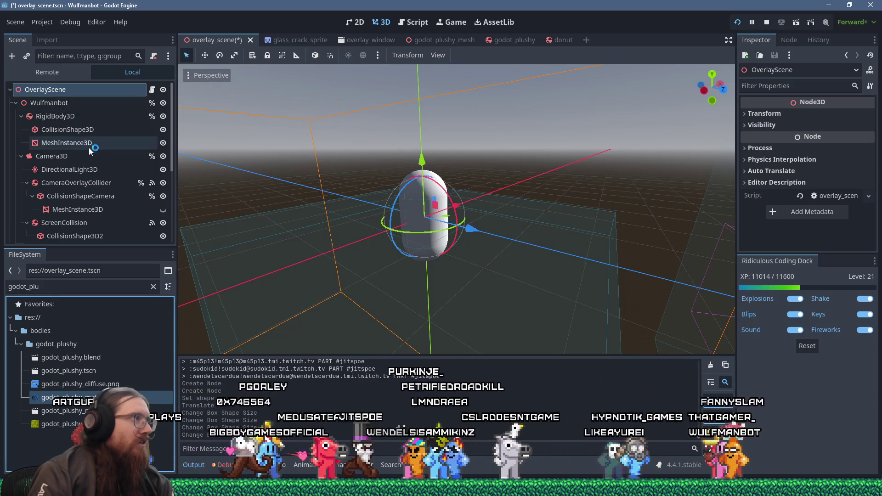
scroll(89, 147, "down", 5)
scroll(92, 166, "up", 5)
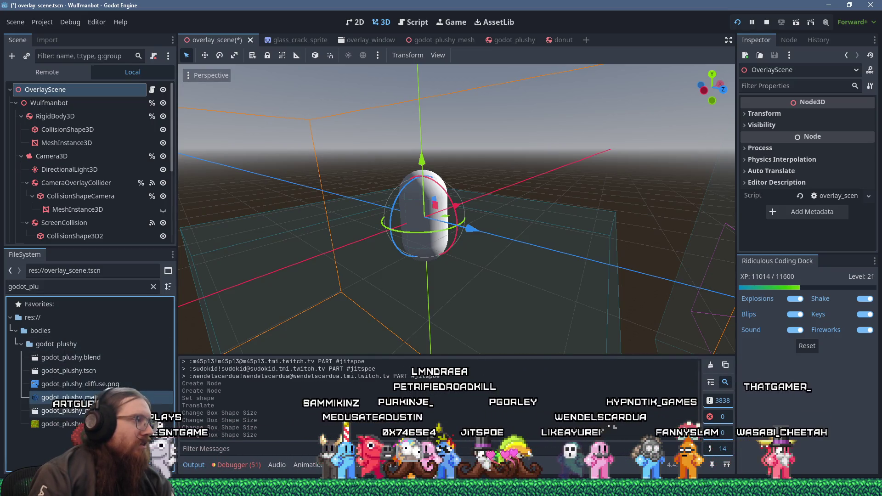
mouse_move(92, 373)
left_mouse_down()
mouse_move(115, 322)
mouse_move(73, 88)
mouse_move(68, 391)
mouse_move(82, 371)
mouse_move(59, 88)
left_mouse_up()
scroll(357, 241, "up", 2)
Rotate the plushy instance, view it beside the capsule, and rerun the project.
mouse_move(405, 223)
left_mouse_down()
mouse_move(481, 256)
mouse_move(516, 217)
mouse_move(485, 275)
mouse_move(301, 264)
mouse_move(409, 302)
left_mouse_up()
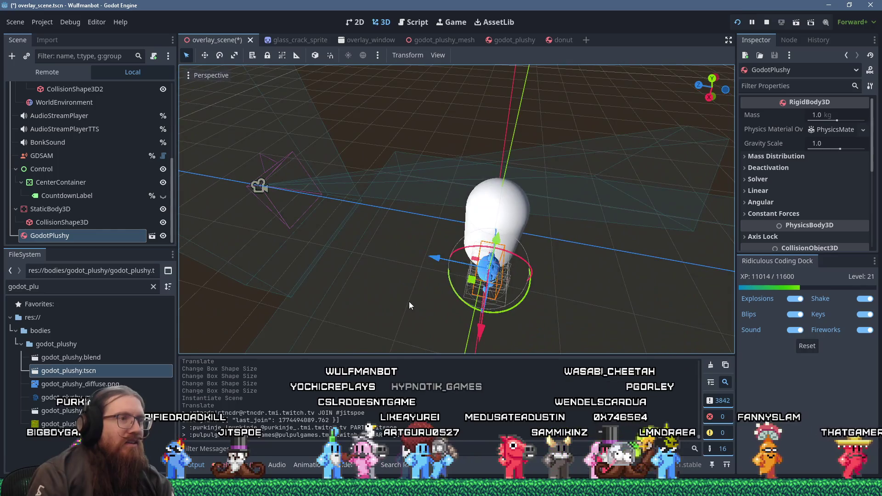
key("r")
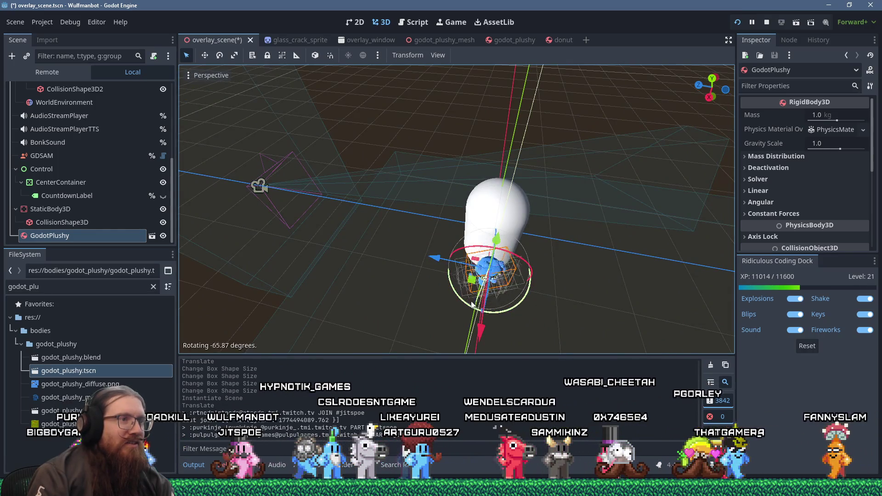
left_click(404, 258)
mouse_move(404, 259)
left_mouse_down()
mouse_move(588, 200)
mouse_move(580, 183)
left_mouse_up()
mouse_move(442, 199)
left_mouse_down()
mouse_move(521, 233)
mouse_move(546, 233)
left_mouse_up()
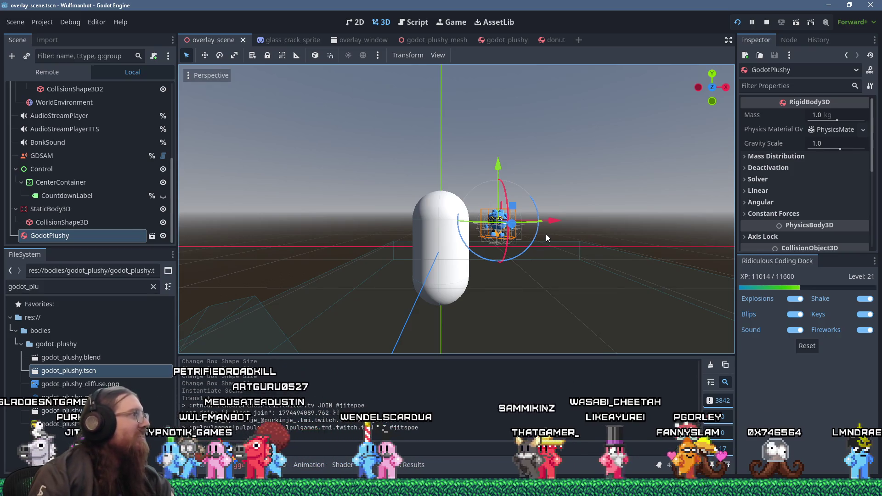
left_click(737, 22)
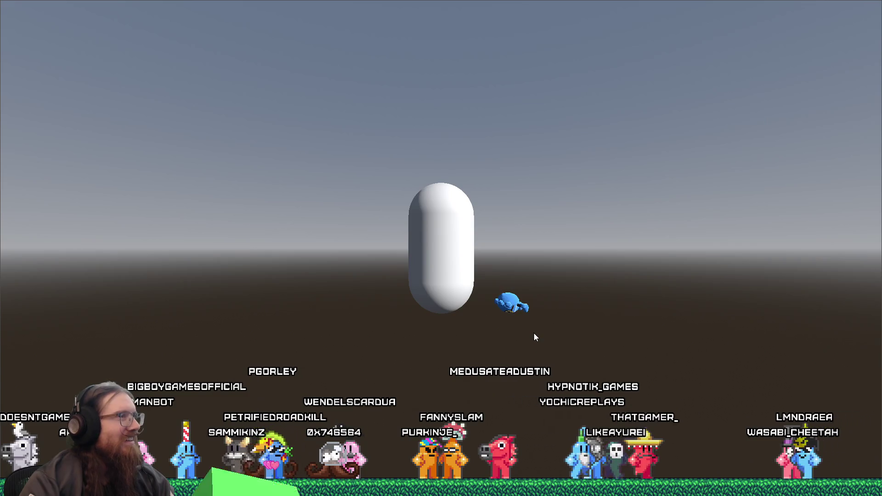
Leave the running overlay via the Alt+Tab window switcher.
key("alt+Tab")
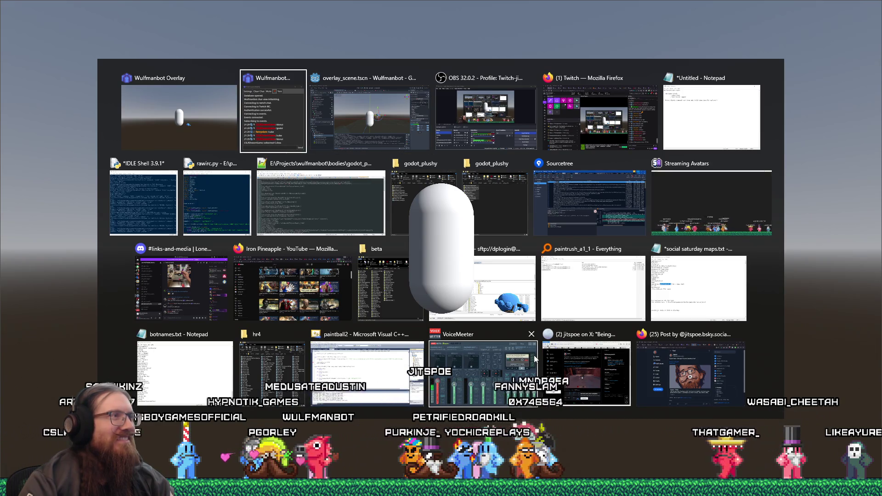
Cycle through the window switcher and return to the Godot editor.
key("alt+shift+Tab")
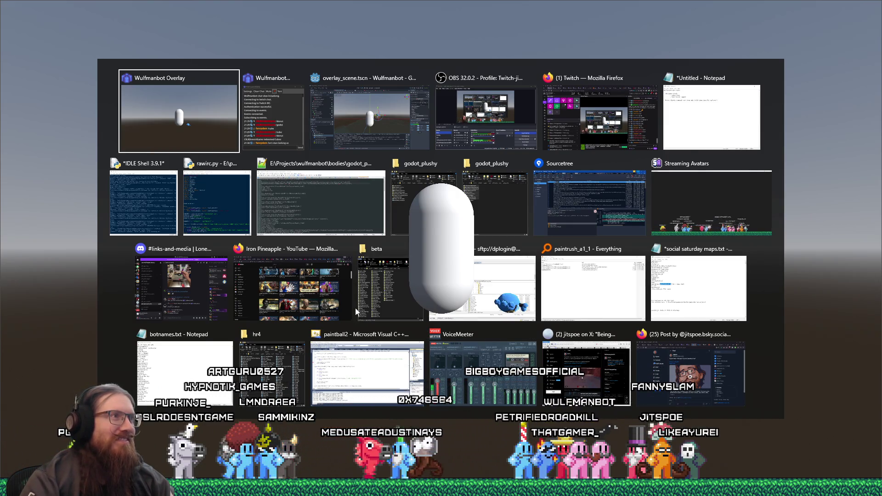
key("Escape")
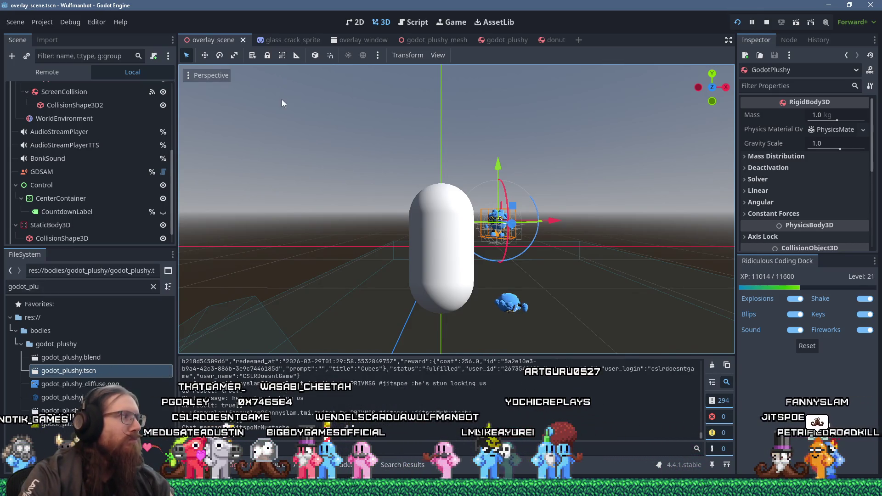
mouse_move(364, 117)
left_mouse_down()
mouse_move(454, 125)
mouse_move(403, 90)
mouse_move(472, 130)
mouse_move(509, 106)
mouse_move(482, 136)
mouse_move(496, 176)
mouse_move(424, 164)
left_mouse_up()
left_click(520, 41)
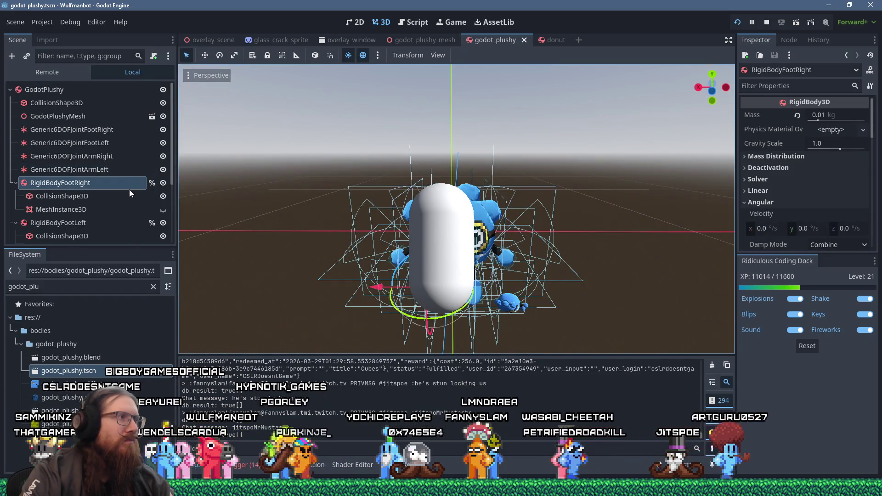
Inspect Generic6DOFJointFootRight's X, Y and Z angular limits, then open Project Settings.
left_click(115, 131)
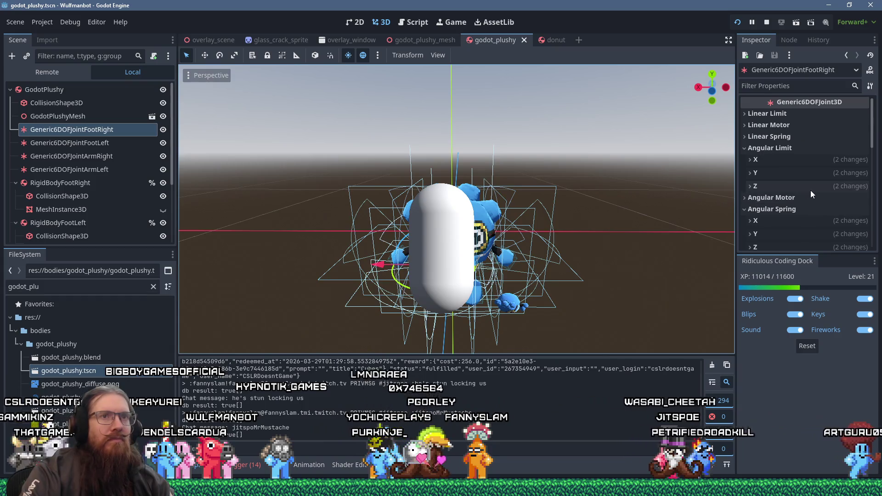
left_click(747, 147)
left_click(747, 147)
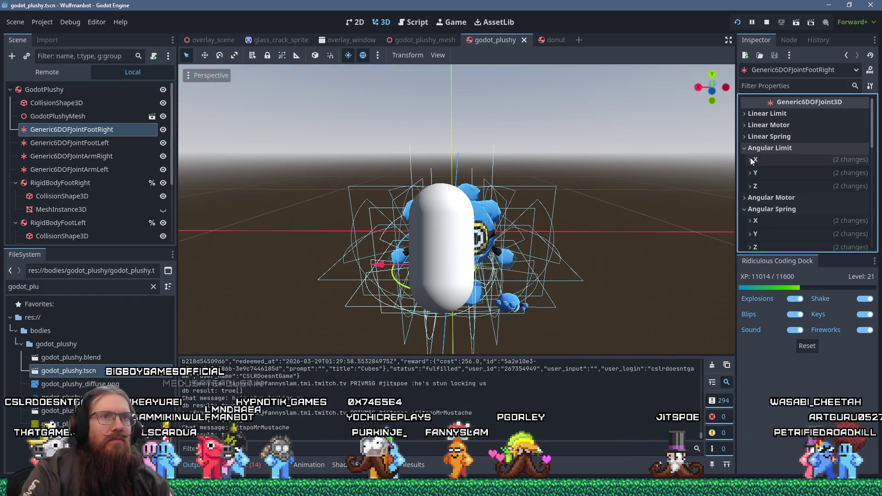
left_click(752, 160)
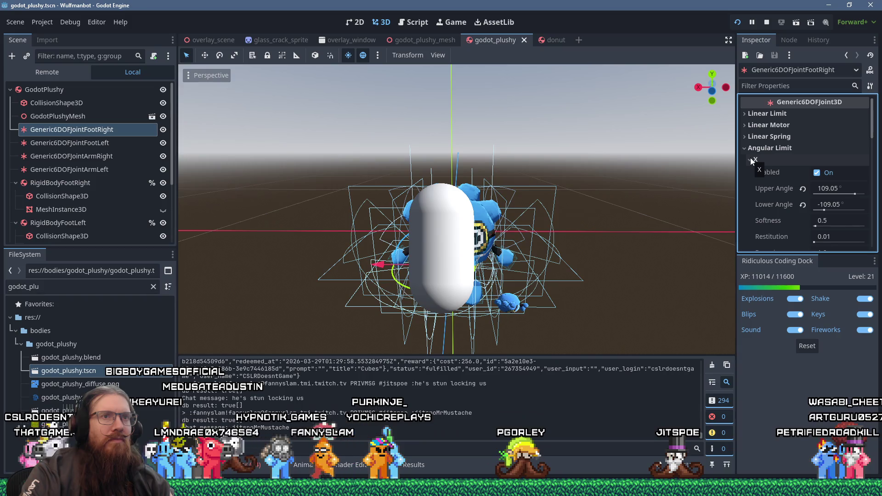
left_click(751, 159)
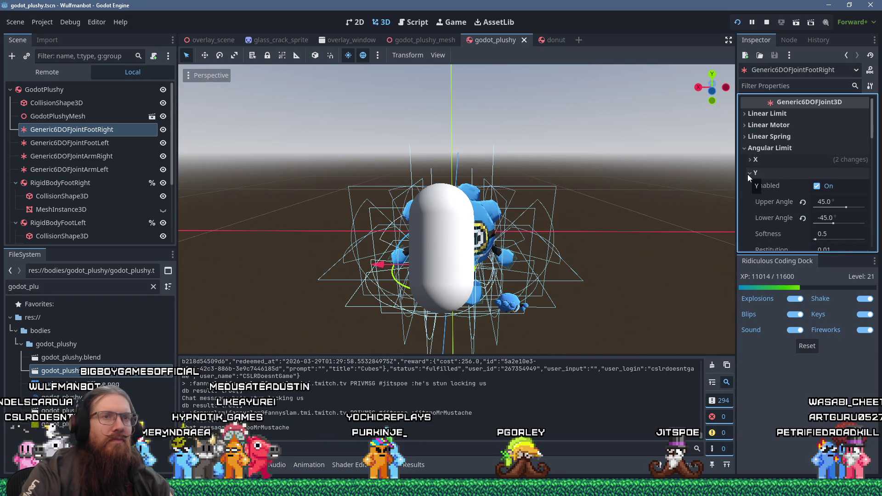
left_click(748, 174)
left_click(753, 185)
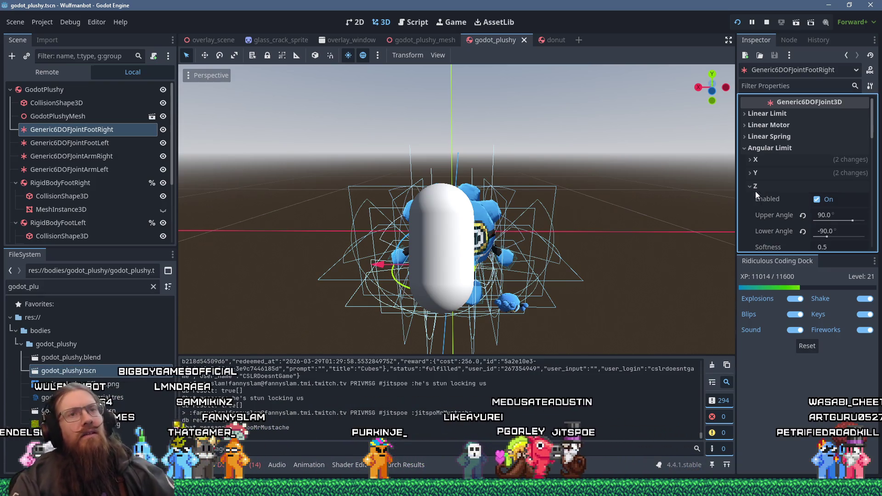
left_click(42, 22)
left_click(54, 32)
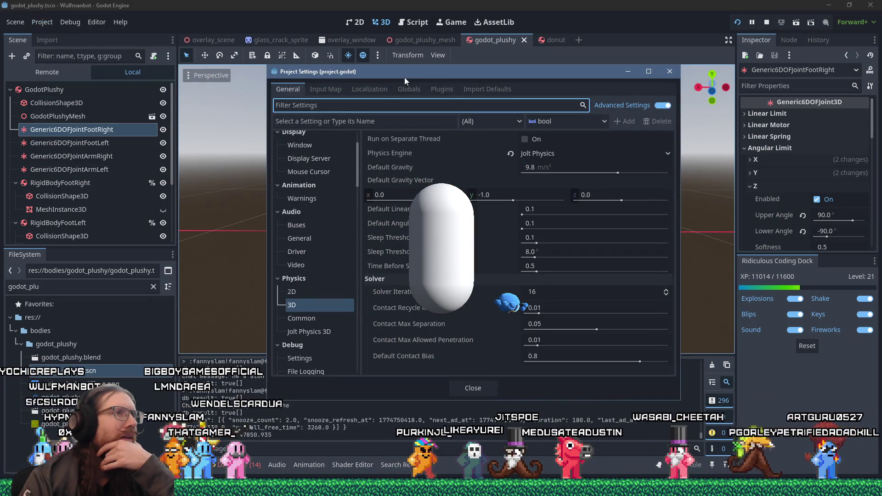
View Physics > Common, showing 60 physics ticks per second, then close Project Settings.
left_click(307, 278)
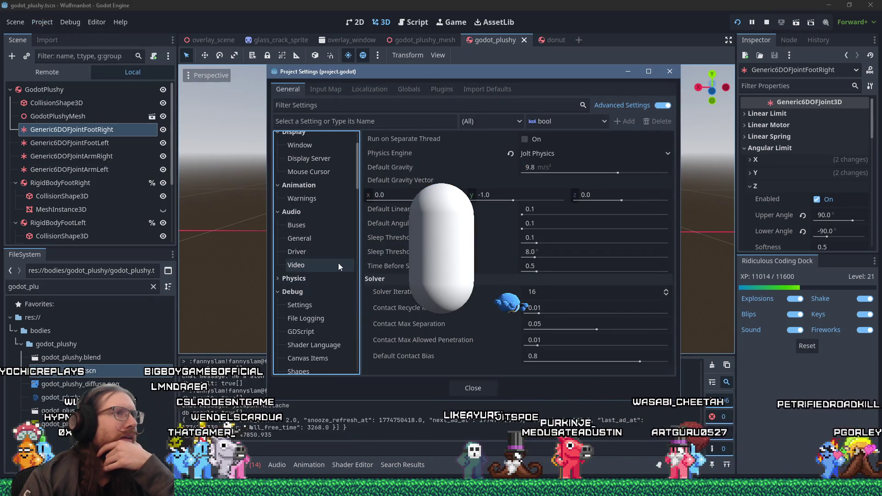
left_click(307, 279)
left_click(306, 319)
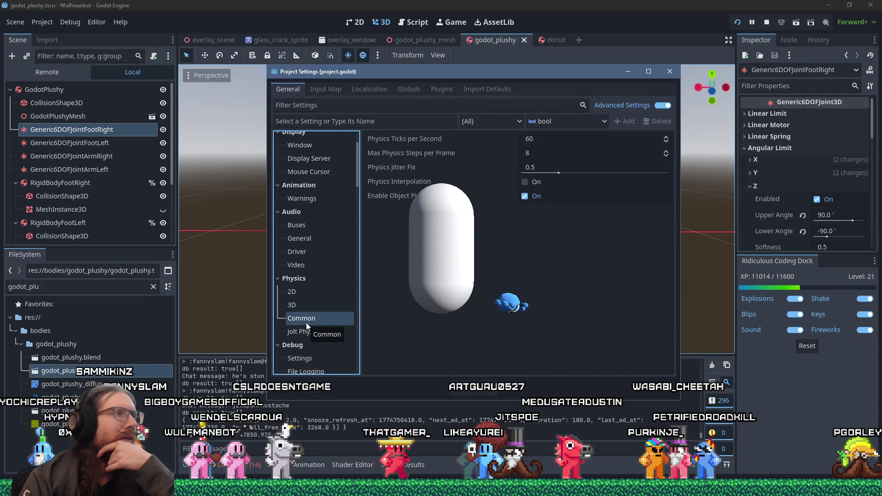
left_click(667, 73)
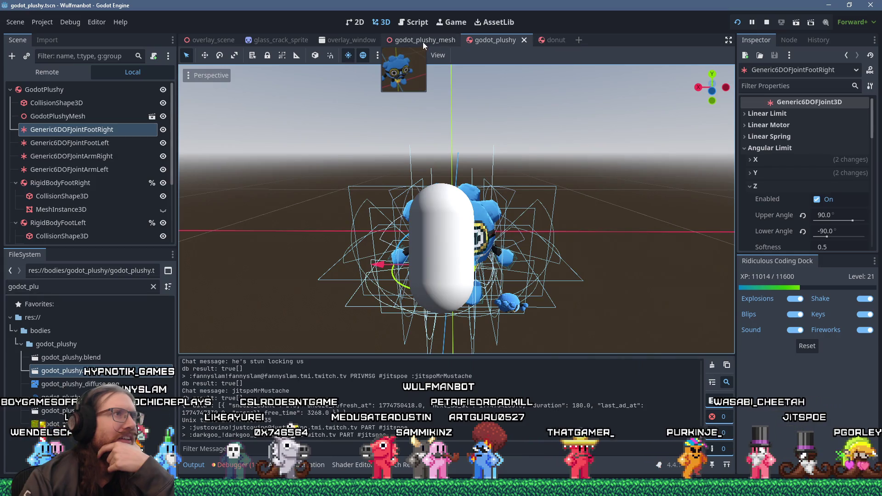
left_click(363, 41)
mouse_move(484, 199)
left_mouse_down()
mouse_move(542, 216)
mouse_move(544, 201)
left_mouse_up()
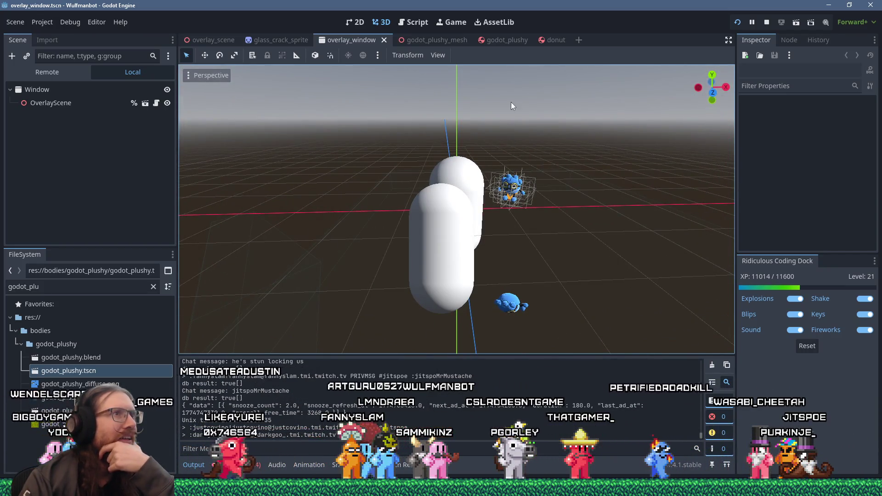
left_click(512, 43)
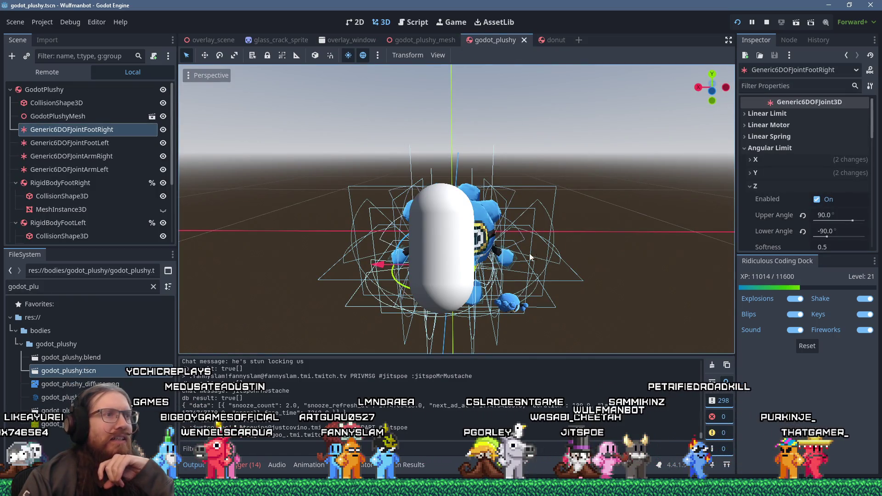
left_click(99, 182)
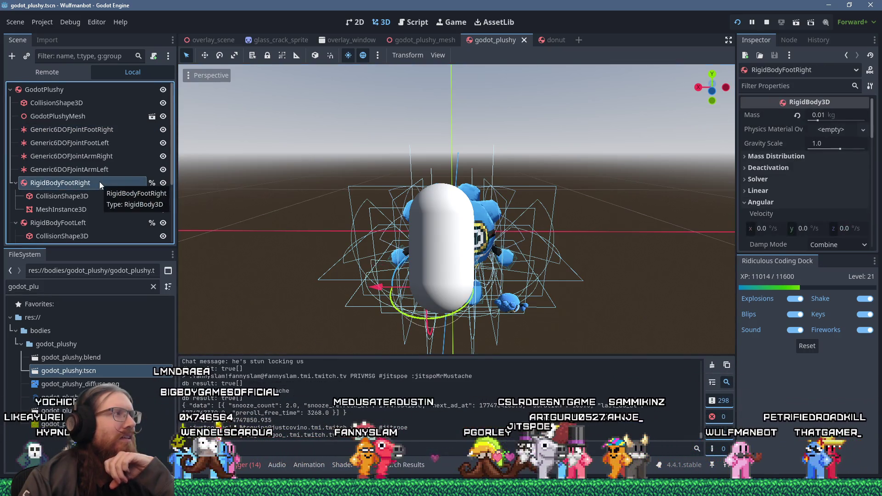
left_click(98, 129)
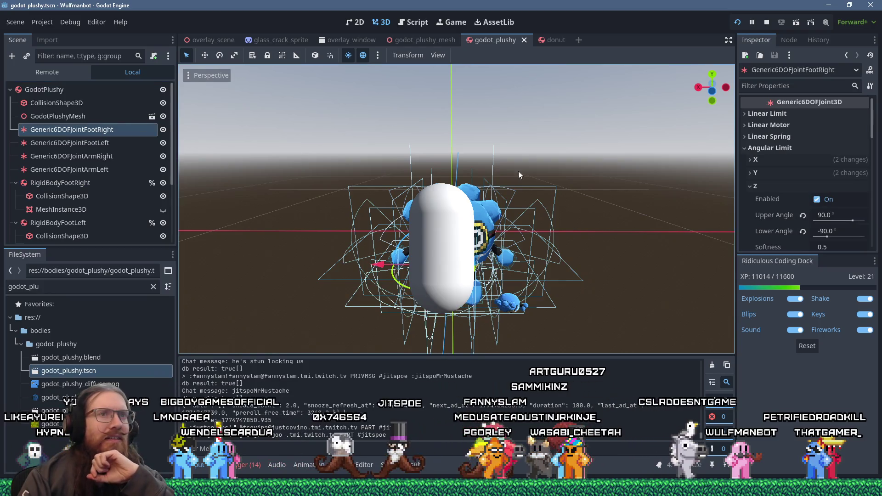
scroll(771, 189, "down", 3)
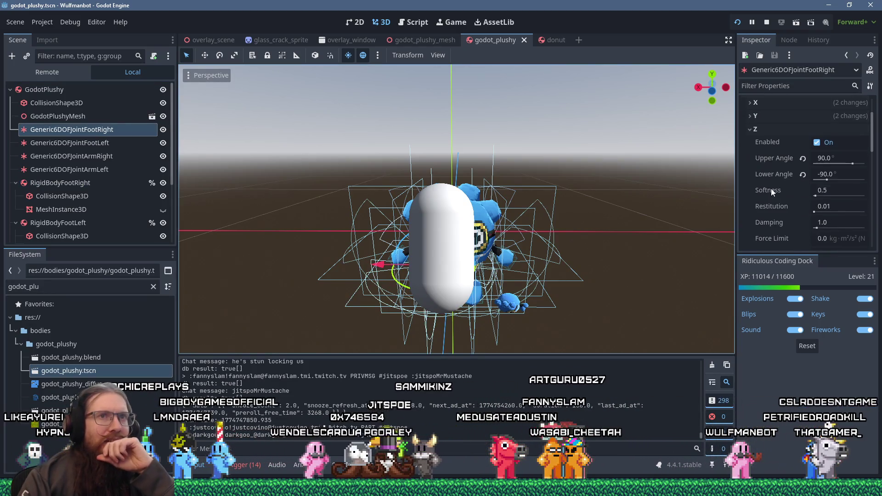
left_click(751, 106)
scroll(792, 179, "up", 2)
scroll(792, 179, "down", 3)
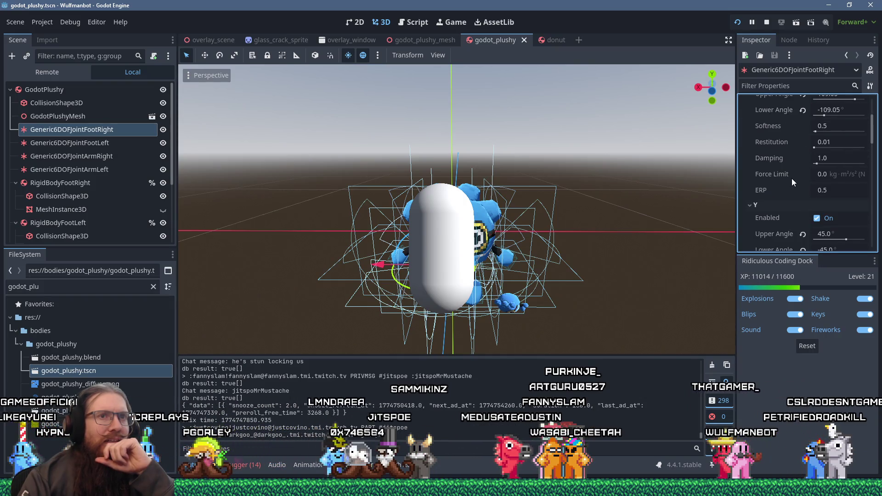
scroll(792, 179, "down", 8)
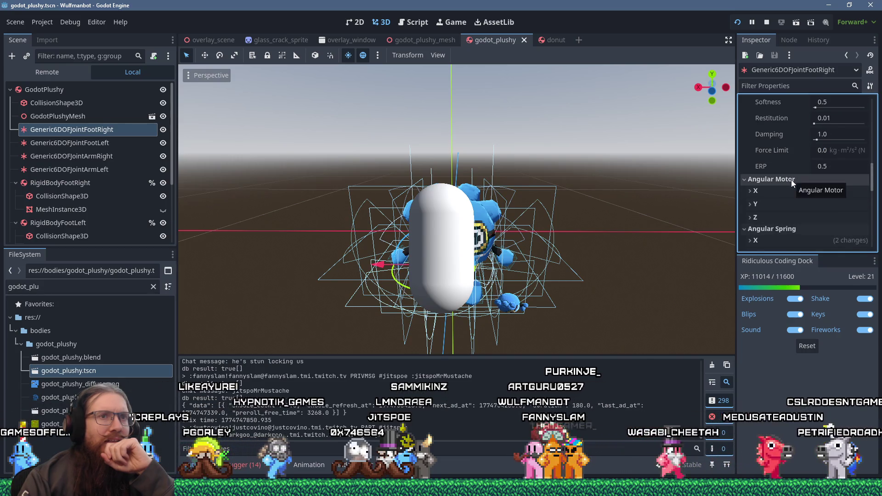
left_click(792, 179)
left_click(779, 227)
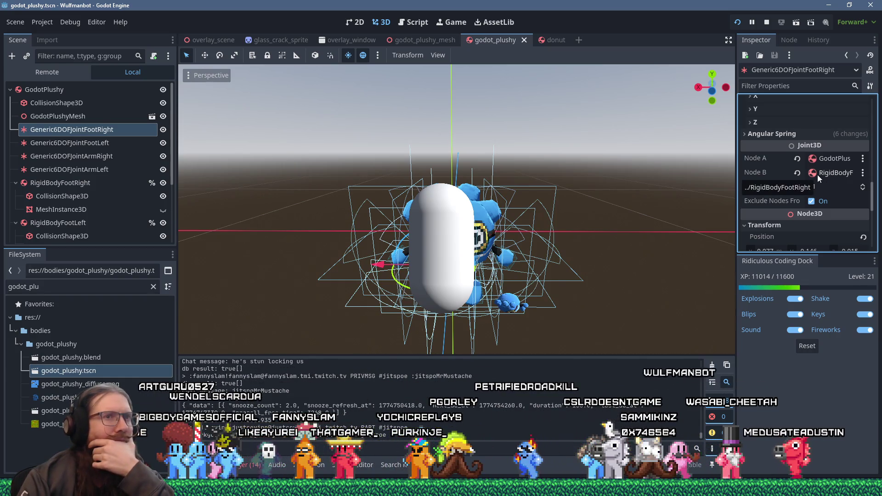
scroll(784, 191, "down", 2)
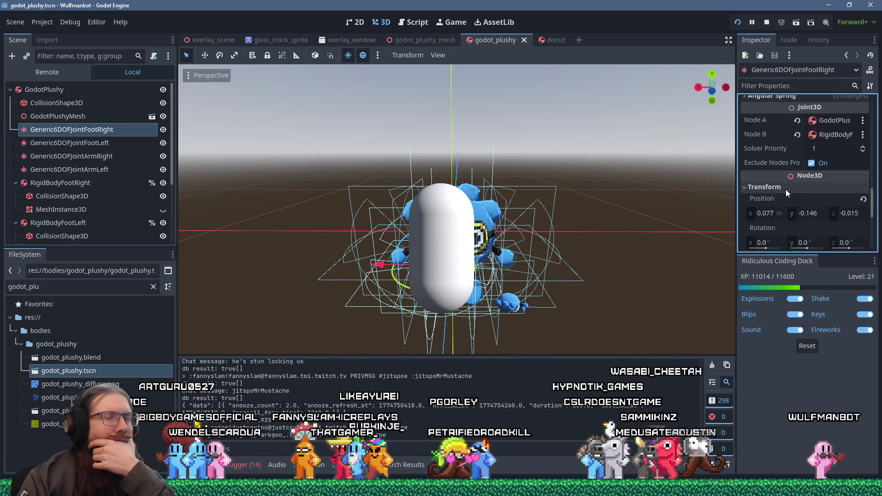
scroll(786, 190, "down", 4)
scroll(790, 186, "down", 5)
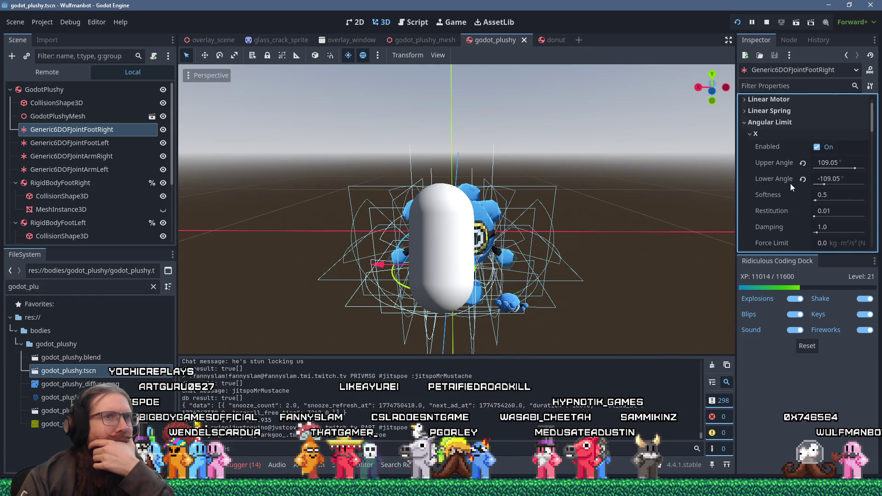
scroll(791, 184, "up", 1)
Expand the right foot joint's Linear Spring X and Y settings.
left_click(780, 138)
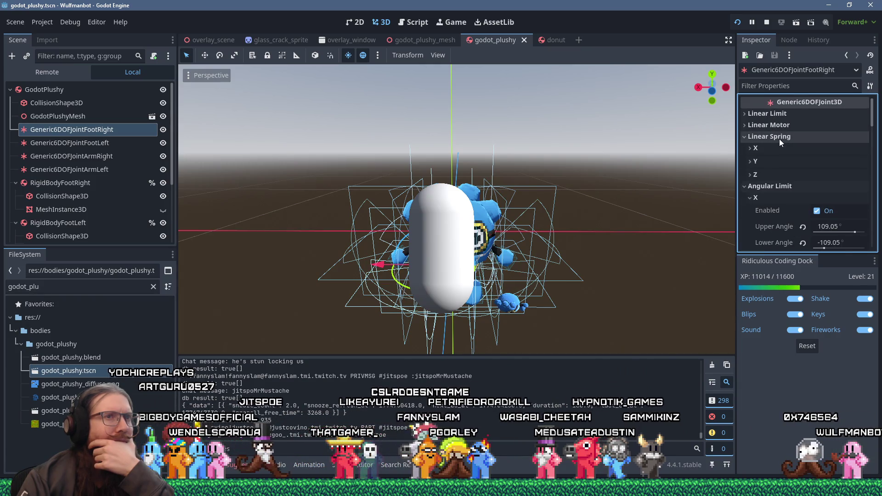
left_click(777, 148)
left_click(769, 222)
scroll(768, 224, "down", 2)
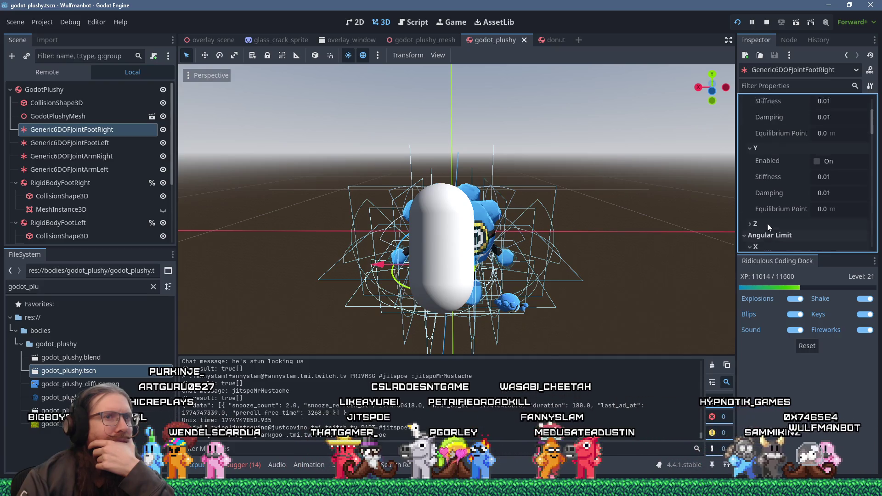
scroll(770, 205, "up", 2)
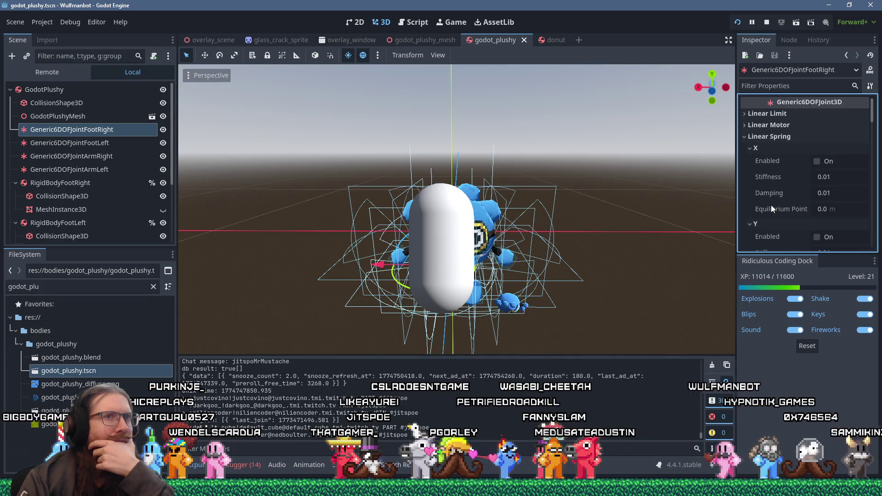
Expand Linear Limit and its axis subsections showing 0.0 m and softness 0.7, then run the game.
left_click(778, 127)
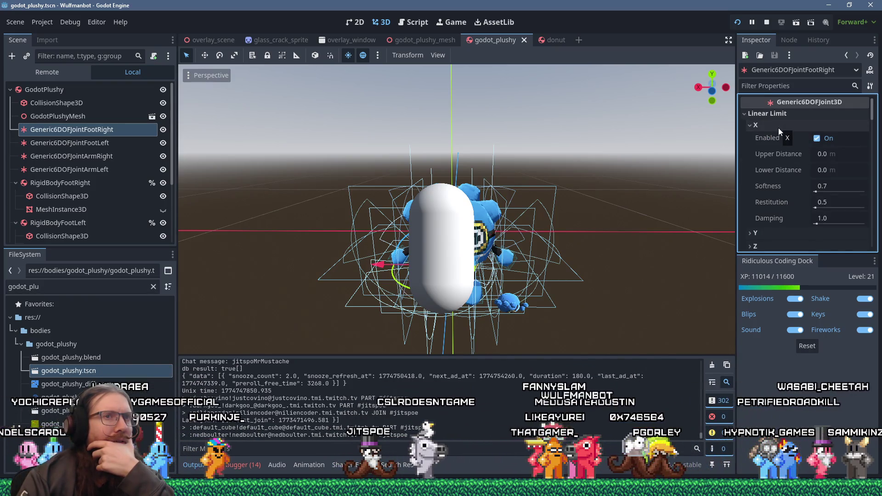
scroll(779, 128, "down", 2)
left_click(771, 196)
scroll(769, 197, "down", 4)
left_click(765, 227)
scroll(765, 224, "down", 4)
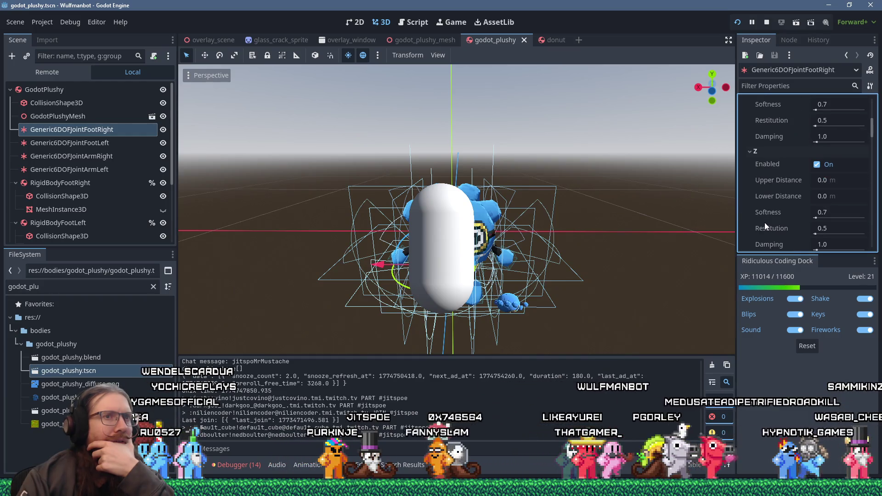
scroll(764, 223, "down", 3)
scroll(765, 220, "up", 8)
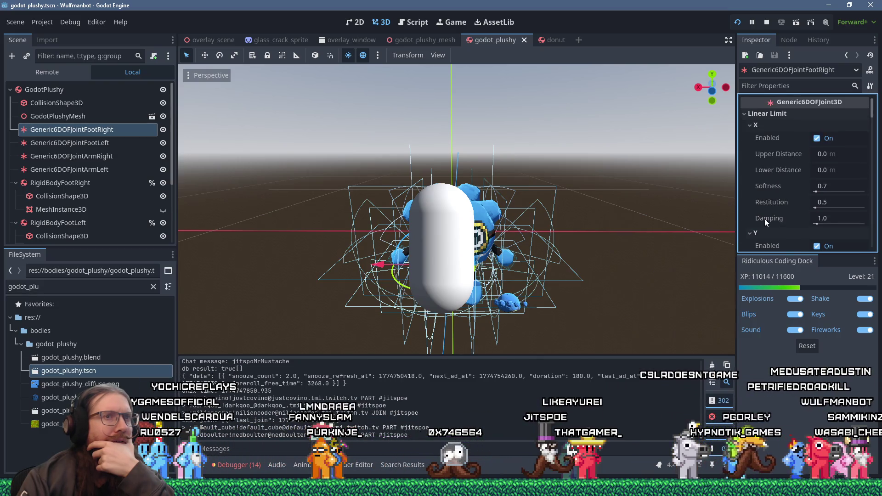
scroll(765, 219, "down", 1)
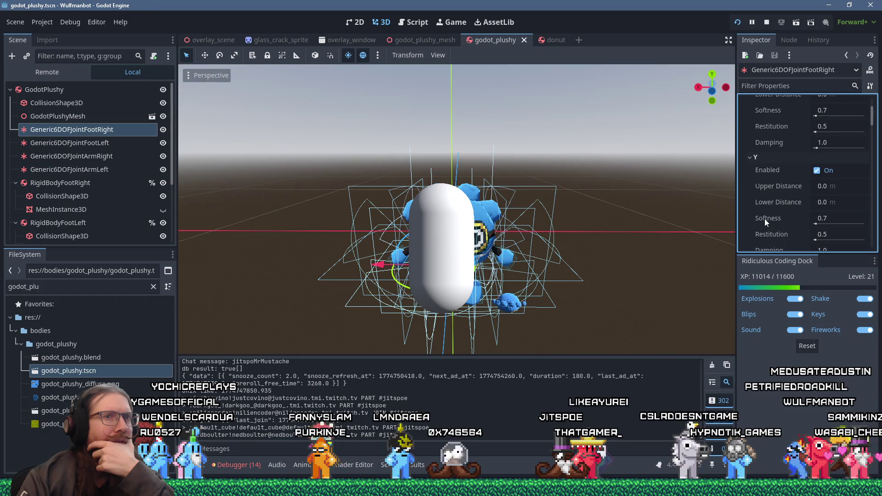
scroll(765, 219, "up", 4)
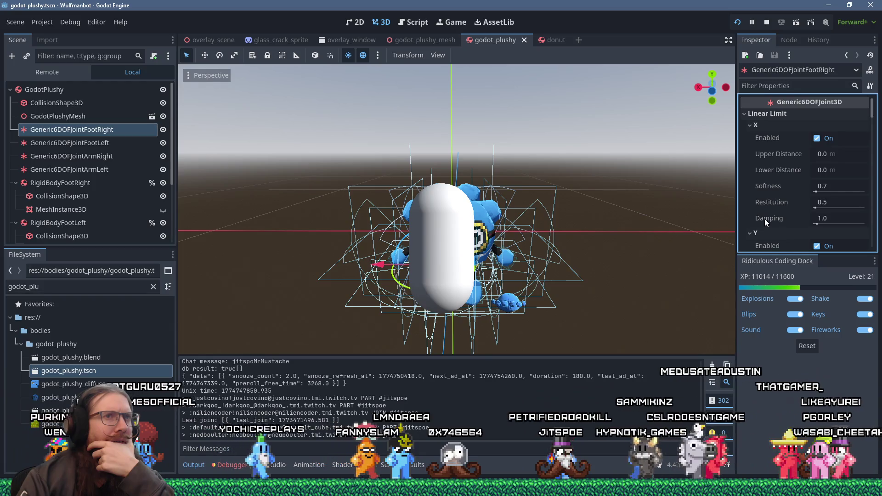
key("F5")
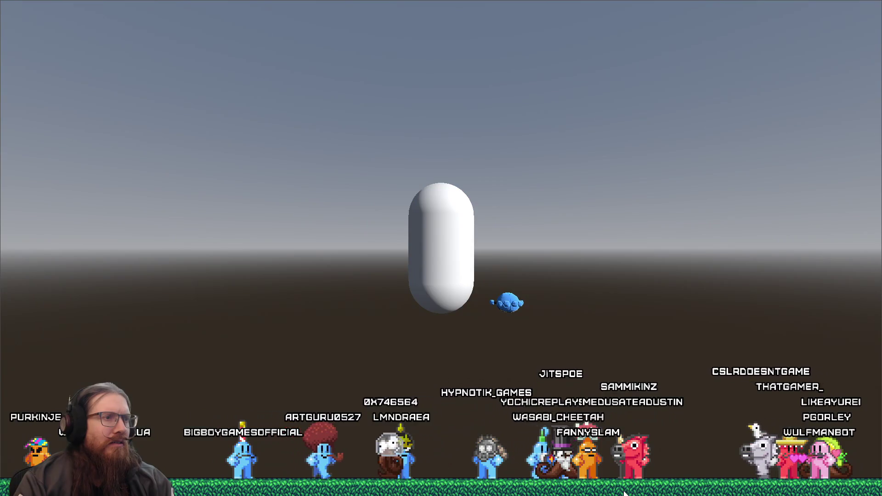
Return to the editor and open the Windows Run box with an E:\Projects path entered.
key("alt+Tab")
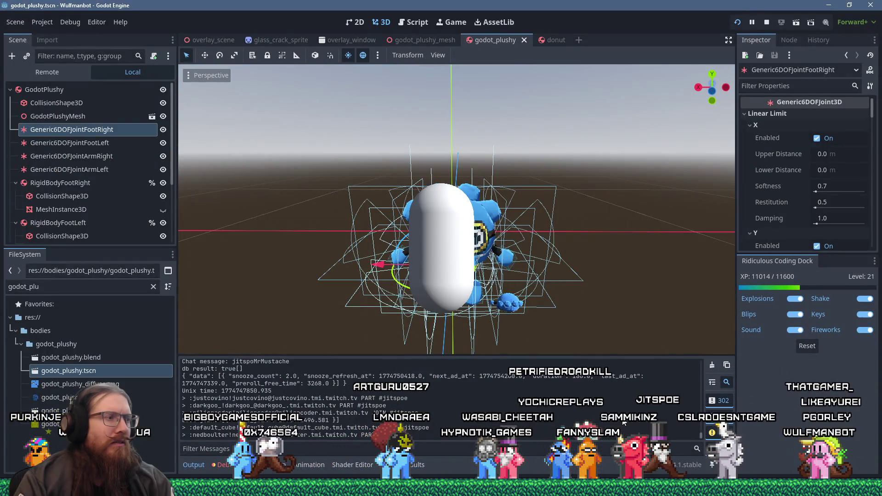
key("super+r")
type("e")
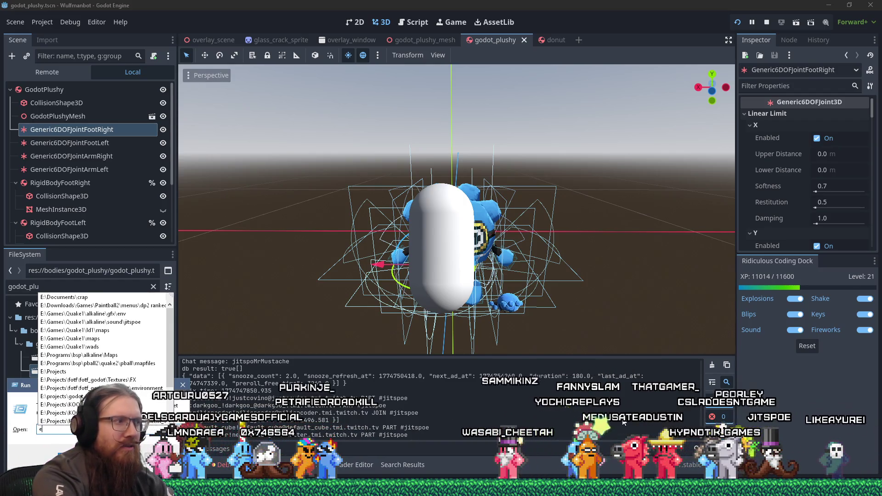
type(":\\p")
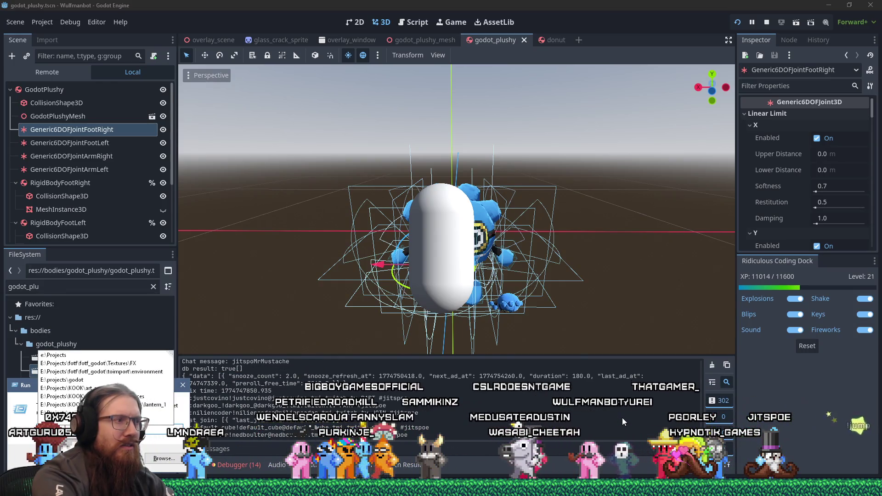
key("Escape")
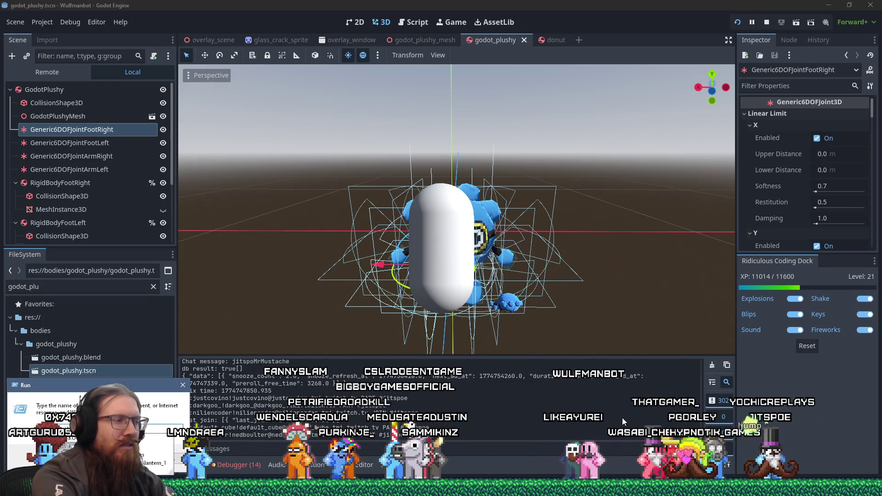
key("alt+Tab")
key("alt+Tab")
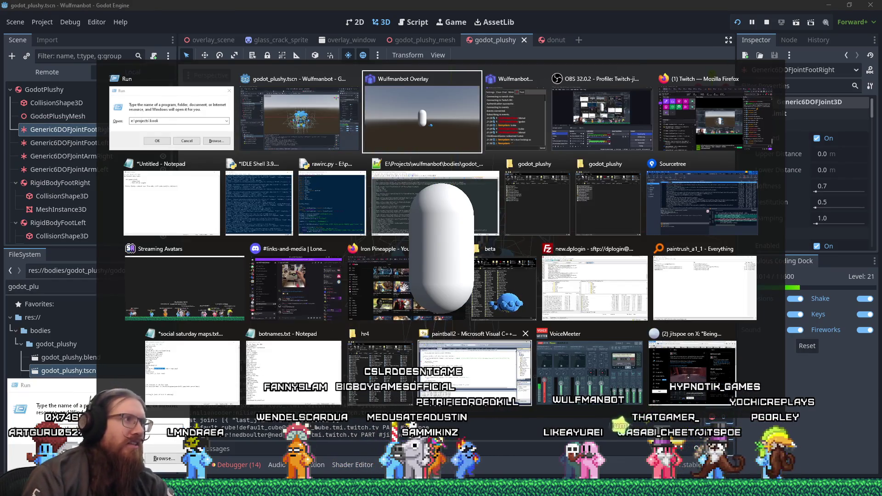
Add '- Update godot version' to the Notepad to-do list and return to the Godot editor.
left_click(199, 189)
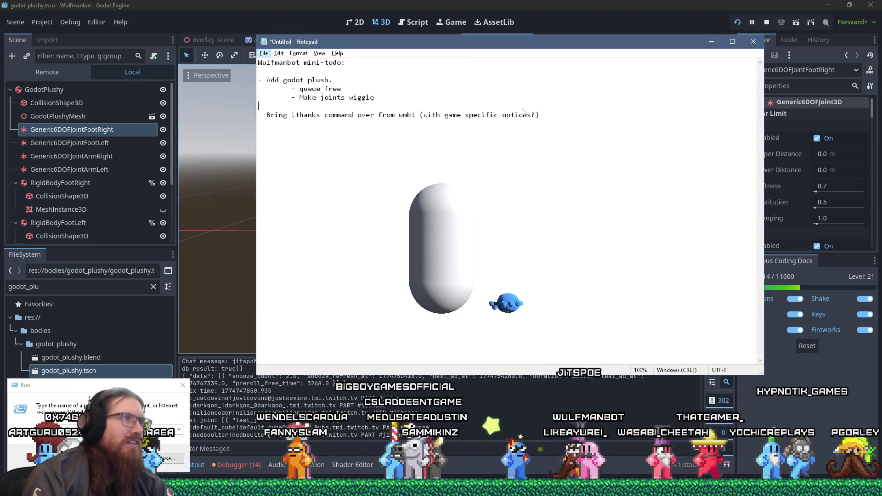
left_click(395, 149)
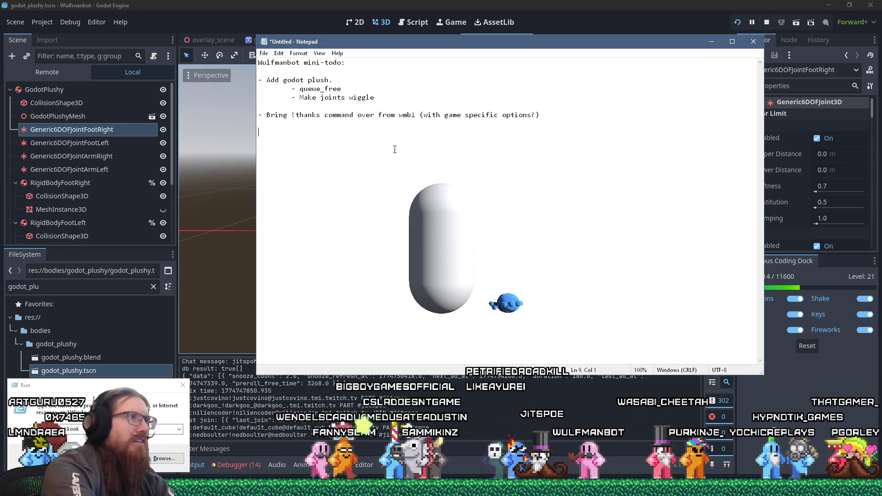
type("- Update godot ")
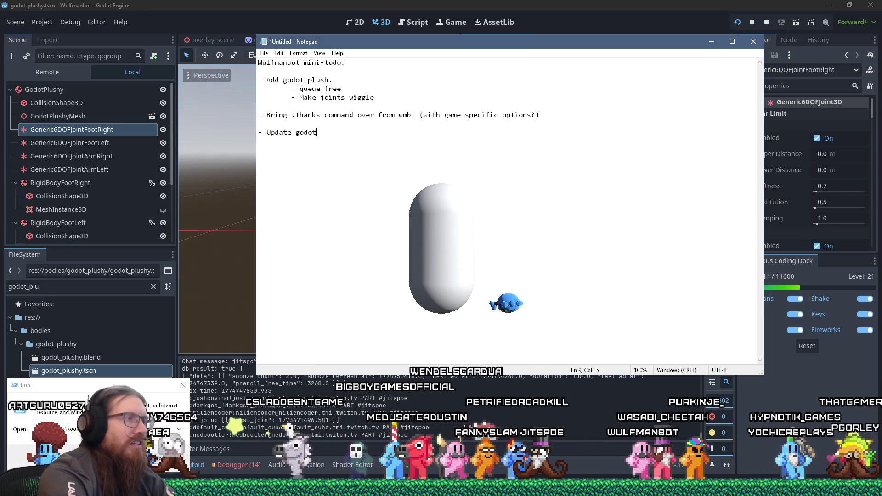
type("version")
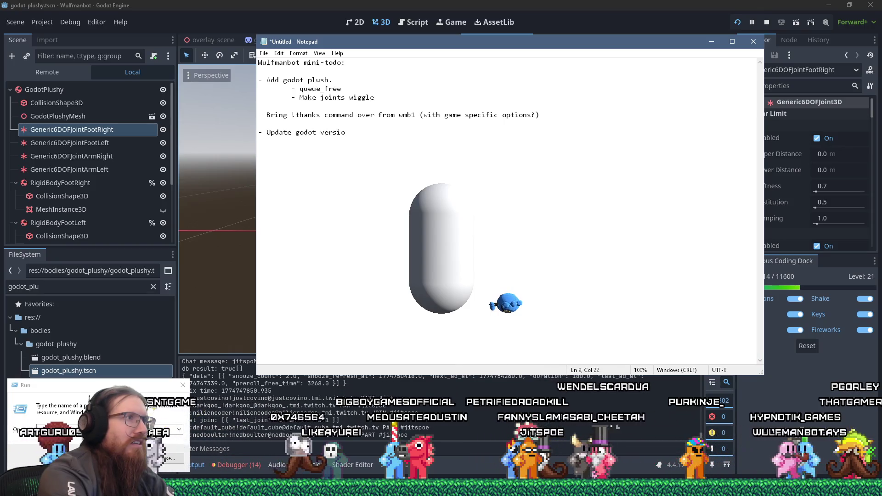
key("Return")
key("alt+Tab")
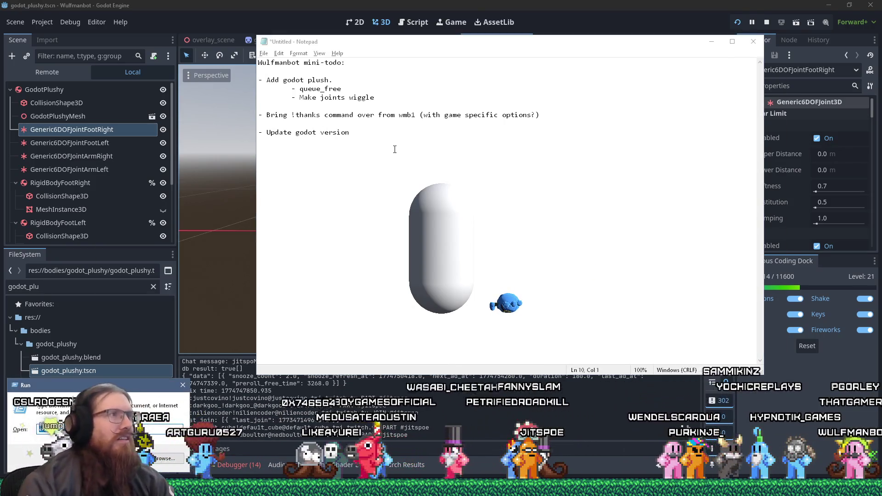
left_click(476, 4)
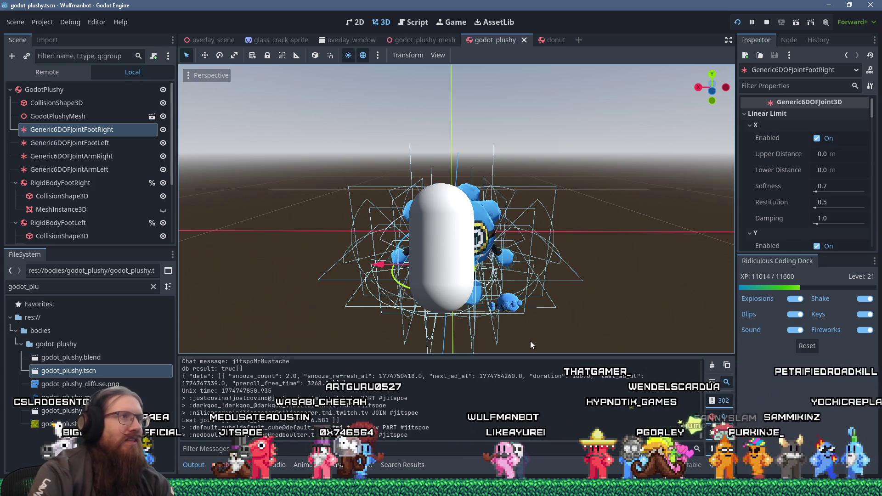
Open e:\projects\kook from the Run prompt and launch its godot_kook editor shortcut.
key("alt+Tab")
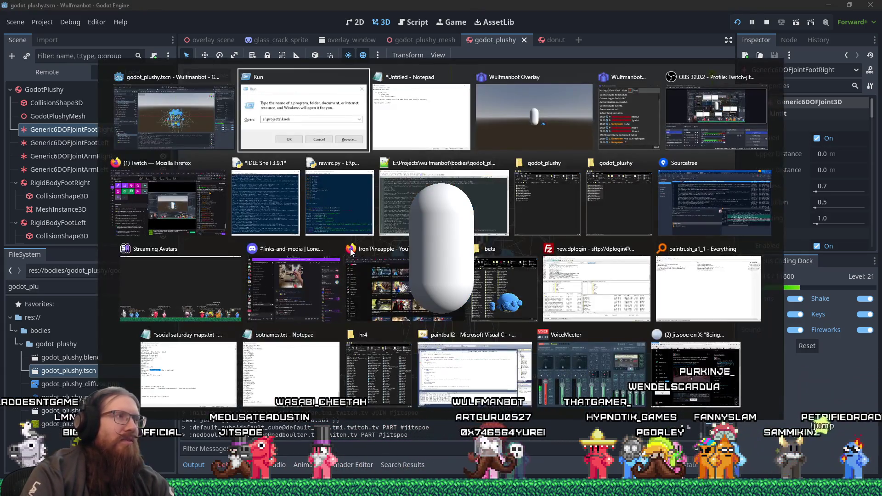
key("alt+shift+Tab")
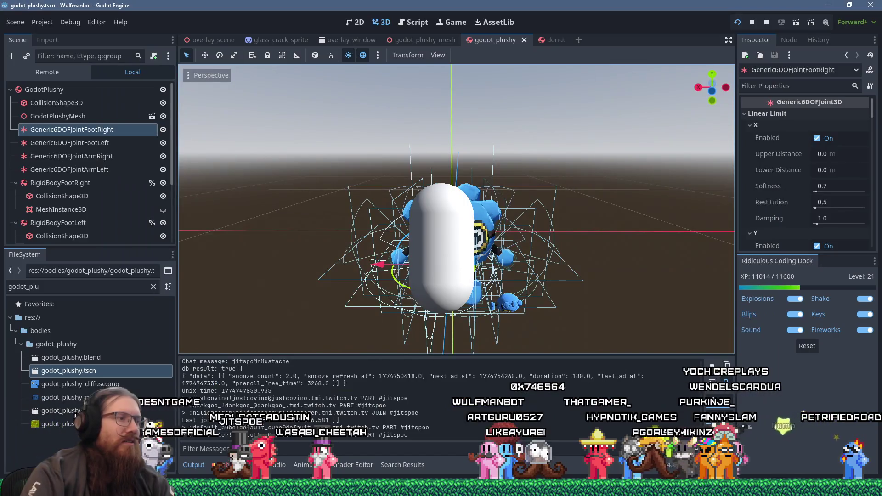
key("super+r")
type("e:\\projec")
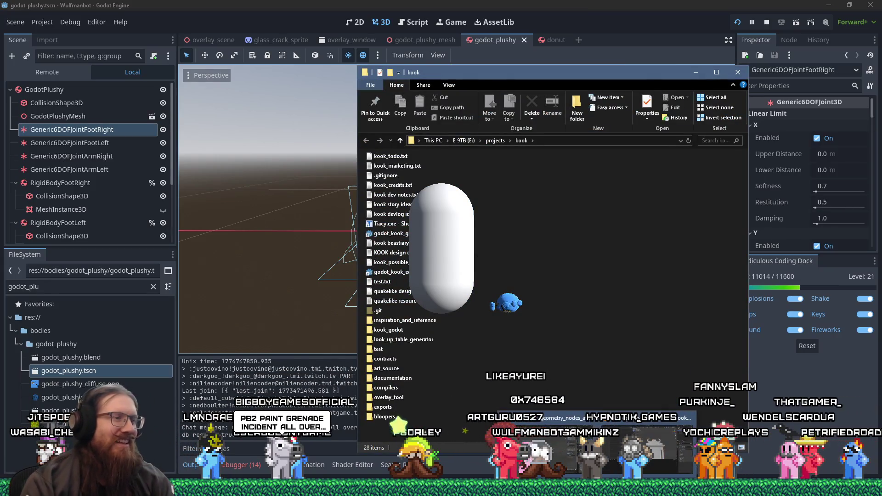
double_click(402, 271)
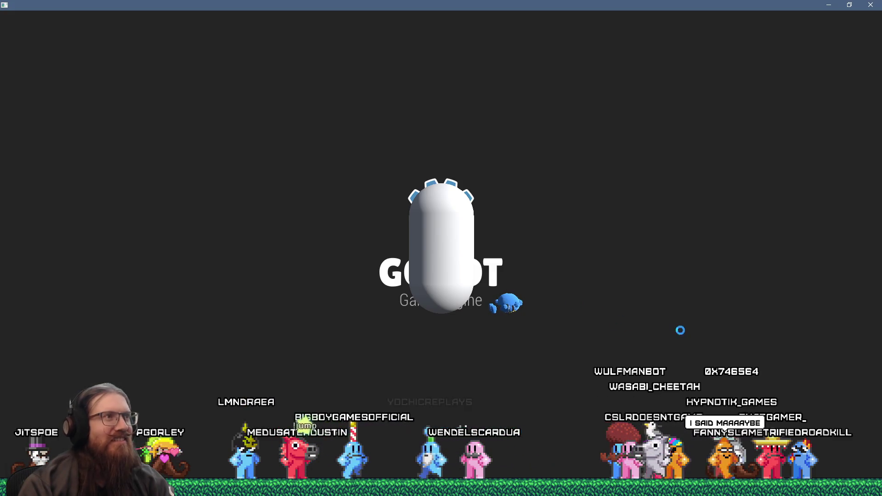
Switch from the kook Explorer window to the newly opened KOOK Godot editor.
key("alt+Tab")
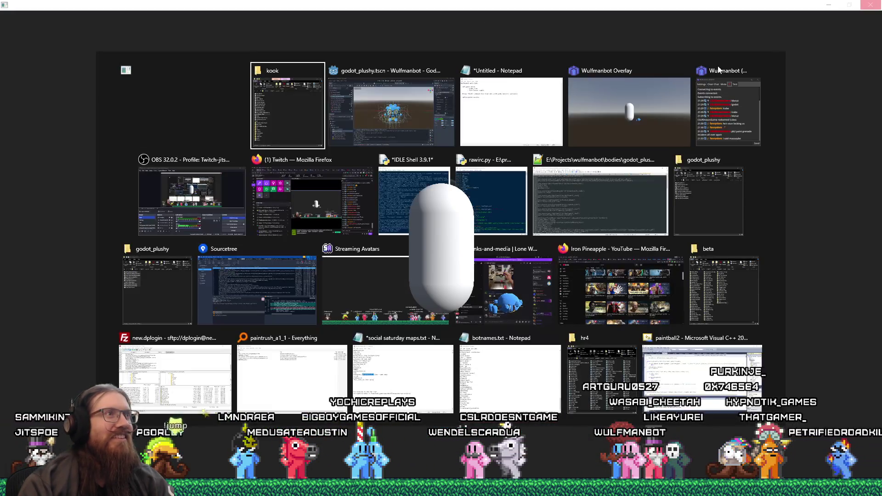
key("Tab")
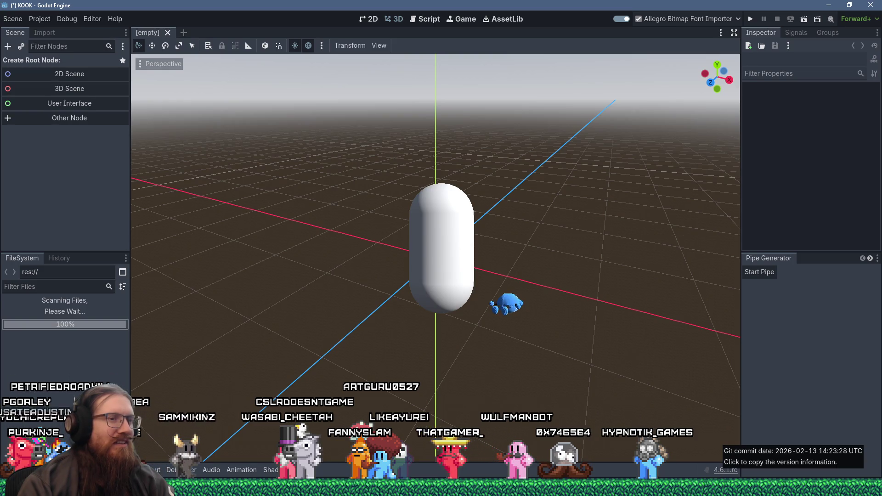
Wait for the KOOK project's file scan to finish and its saved scenes to reload.
mouse_move(710, 494)
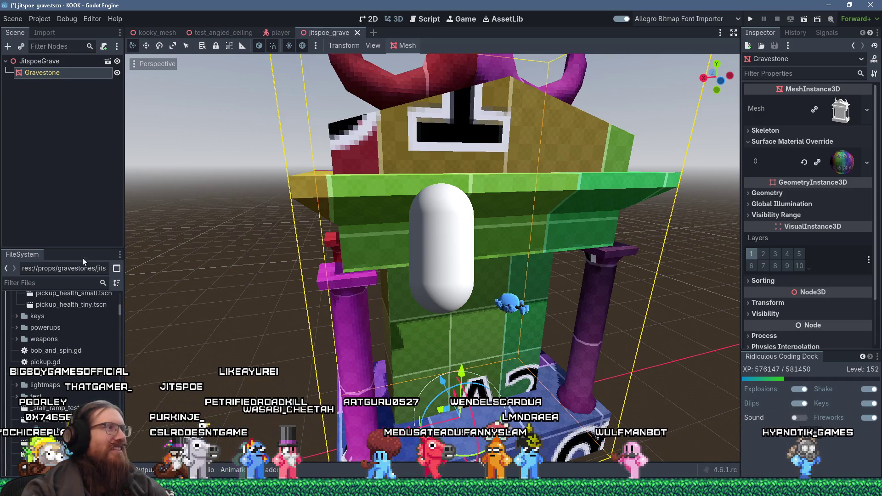
Filter FileSystem for 'godot_plush', open godot_plushy.tscn and select Generic6DOFJointFootRight.
left_click(49, 283)
type("godot")
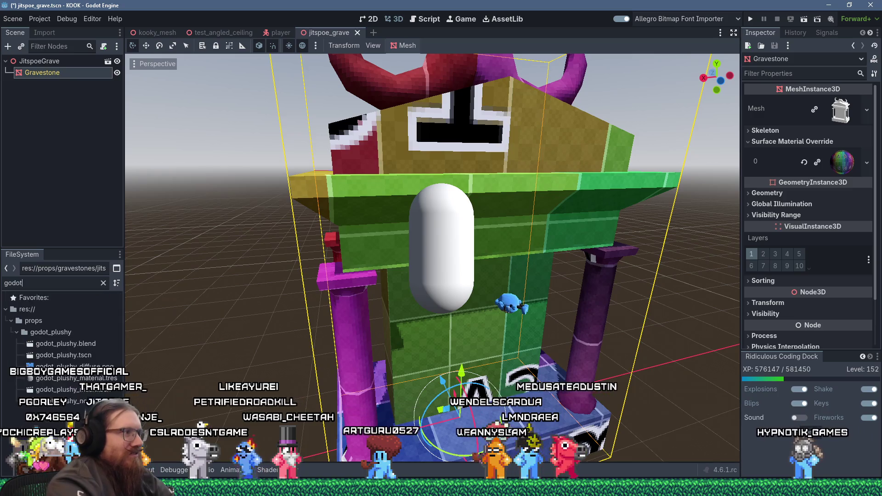
type("_plush")
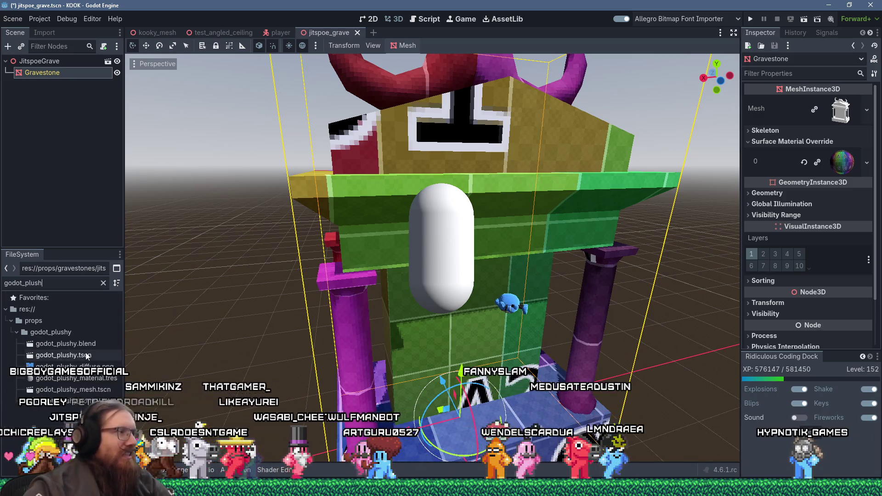
double_click(86, 355)
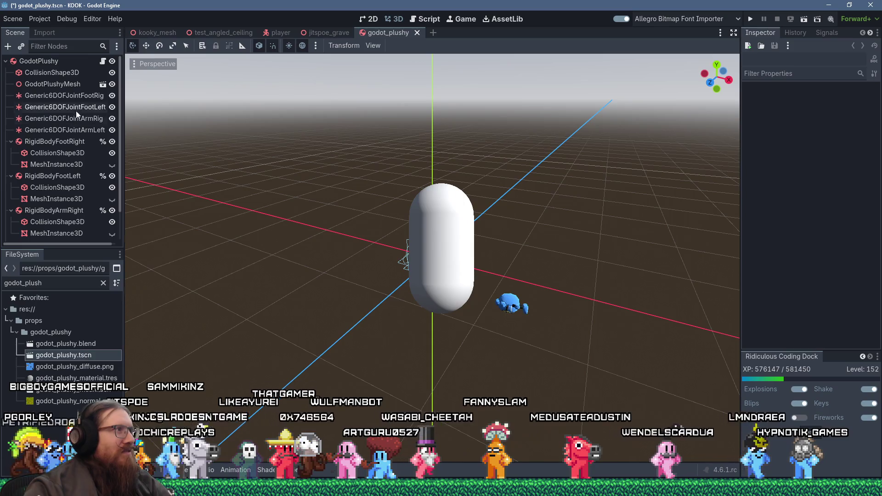
left_click(80, 97)
Expand the joint's Linear Limit and Linear Motor X, Y and Z sections in the Inspector.
left_click(766, 99)
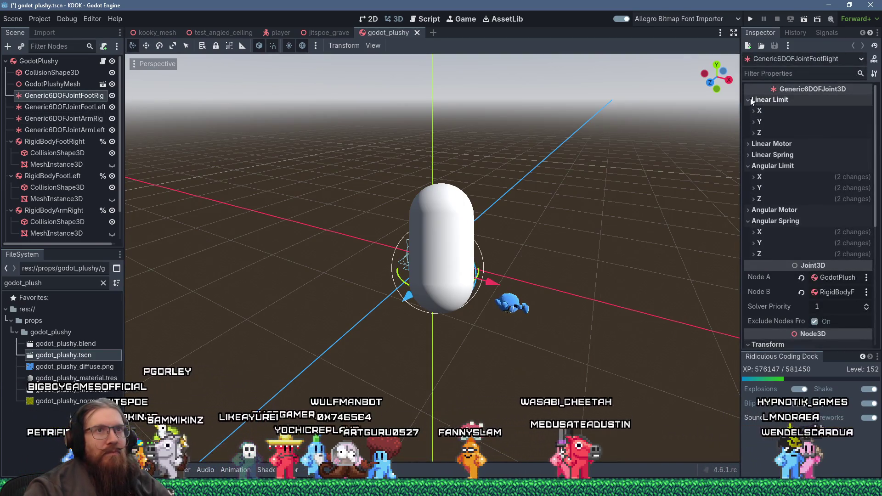
left_click(757, 111)
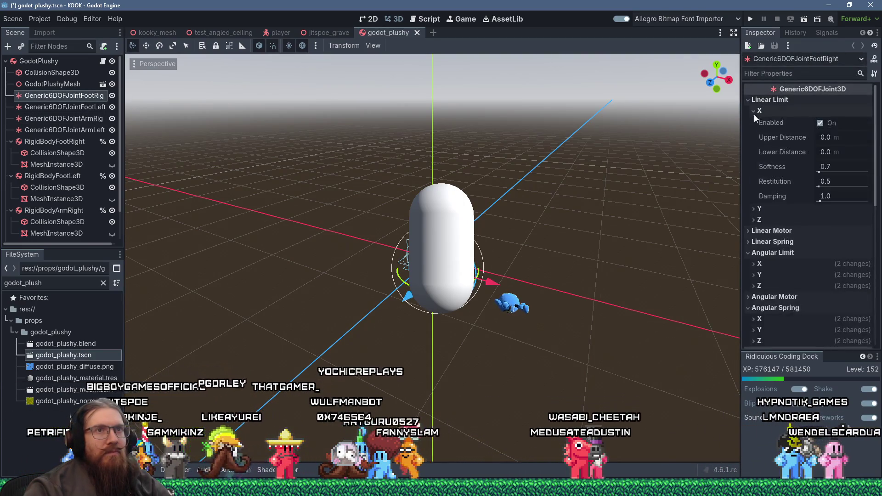
left_click(755, 211)
left_click(759, 306)
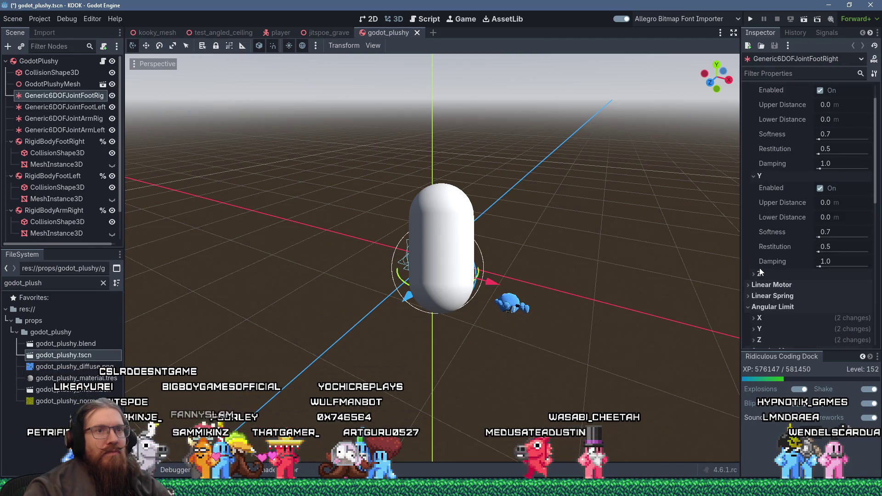
scroll(762, 275, "down", 4)
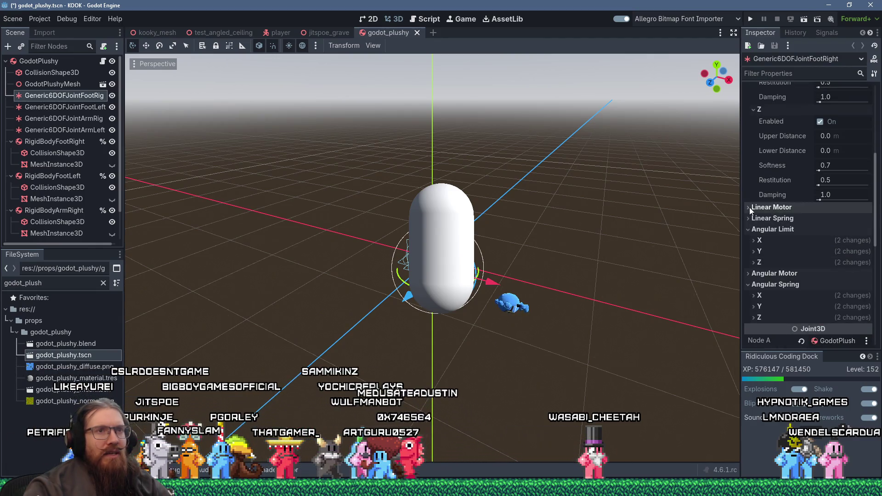
left_click(750, 208)
left_click(755, 219)
left_click(755, 272)
scroll(754, 275, "down", 3)
left_click(756, 212)
Expand the joint's Linear Spring and Angular Limit X, Y and Z sections.
left_click(751, 248)
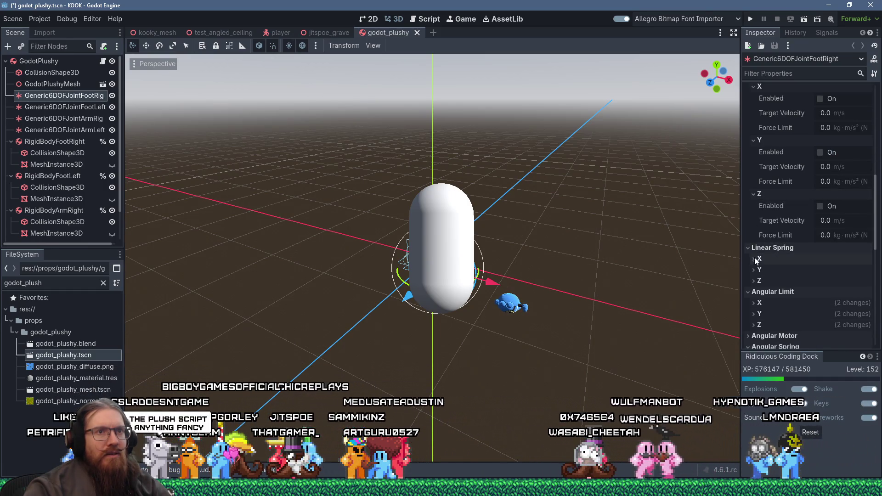
left_click(754, 258)
scroll(754, 252, "down", 3)
left_click(755, 196)
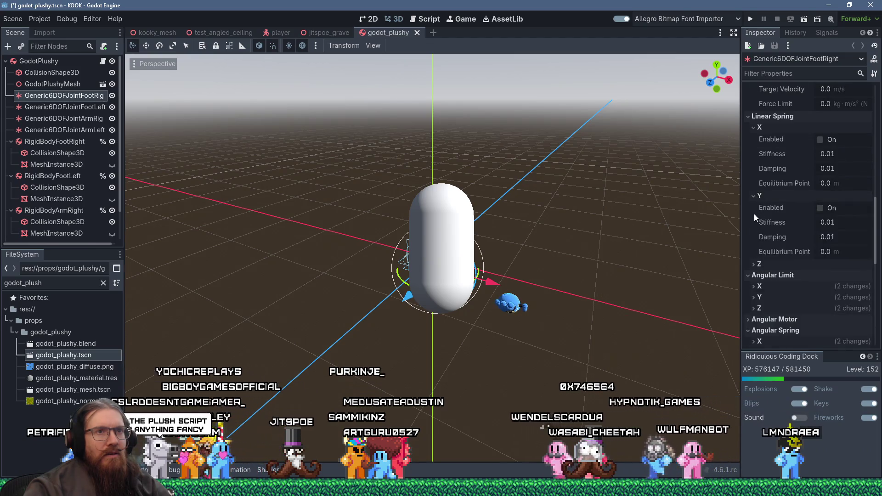
left_click(753, 264)
scroll(753, 263, "down", 3)
left_click(755, 183)
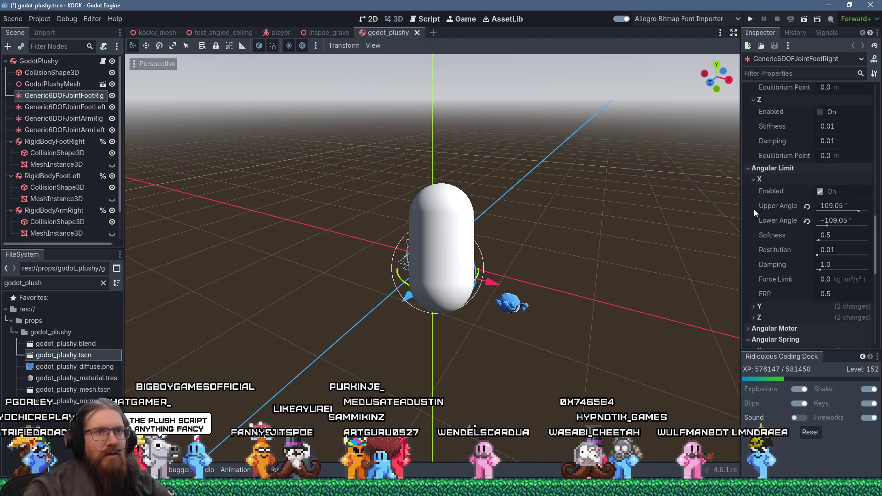
scroll(754, 221, "down", 3)
left_click(757, 175)
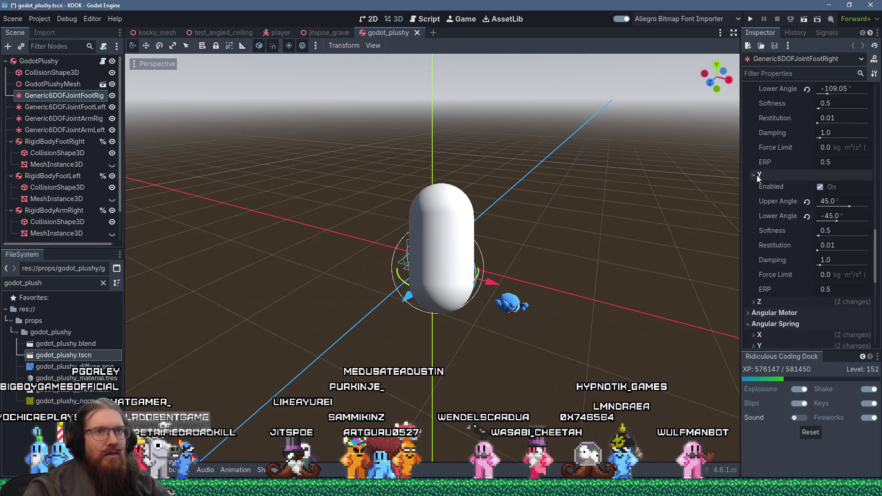
scroll(757, 230, "down", 3)
left_click(758, 236)
scroll(757, 240, "down", 5)
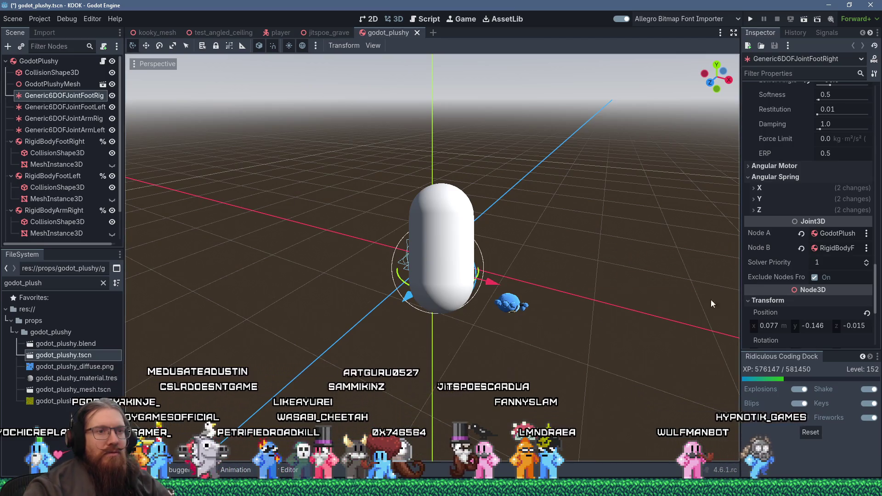
mouse_move(712, 490)
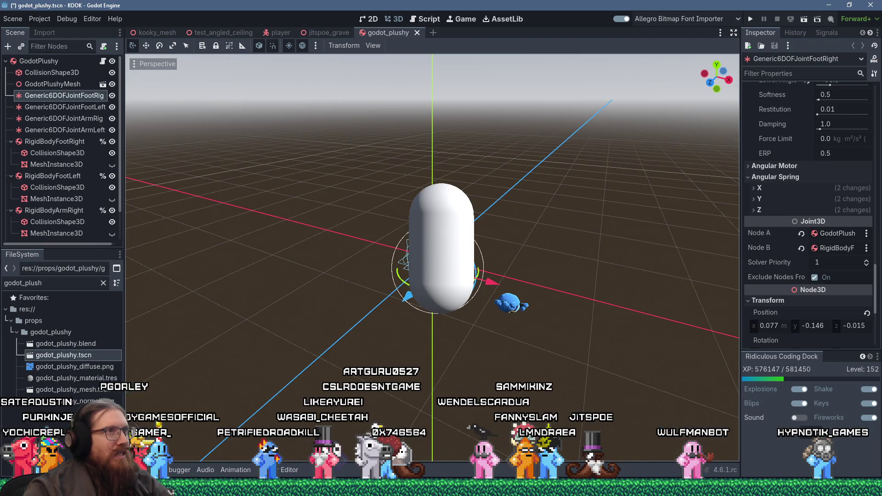
Switch to the Wulfmanbot editor, stop its running overlay game, and bring up the window switcher.
key("alt+Tab")
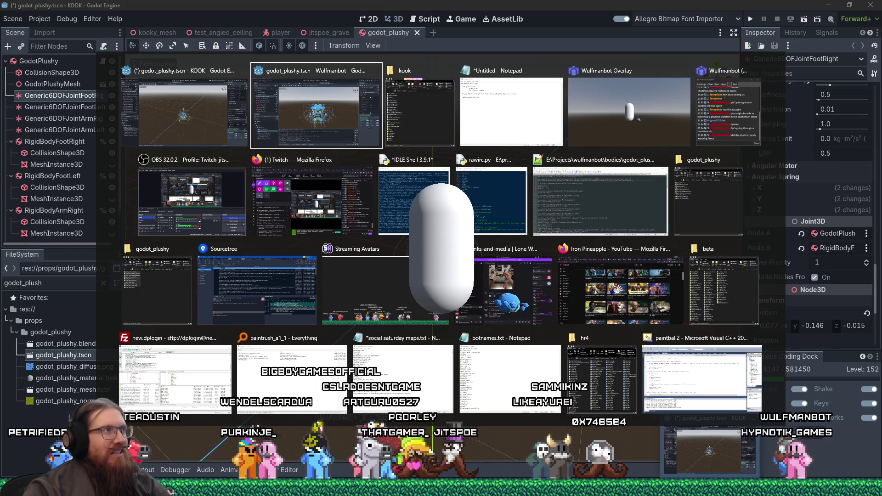
key("alt+shift+Tab")
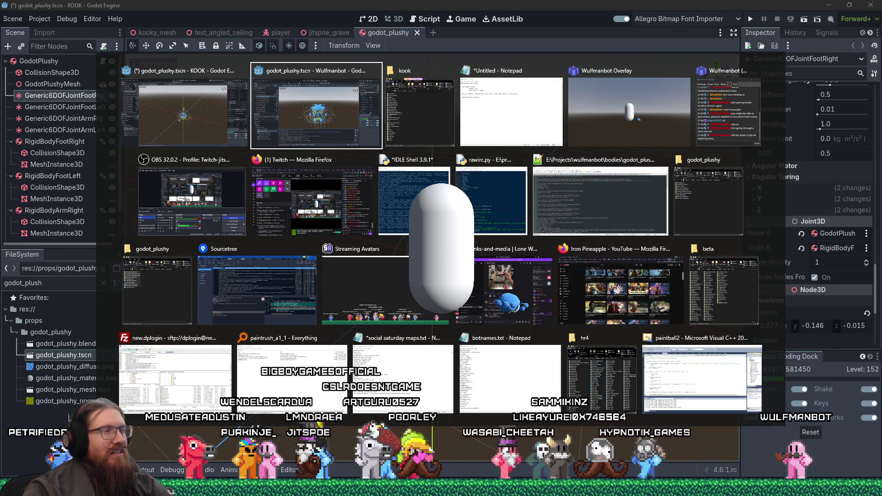
key("alt+Tab")
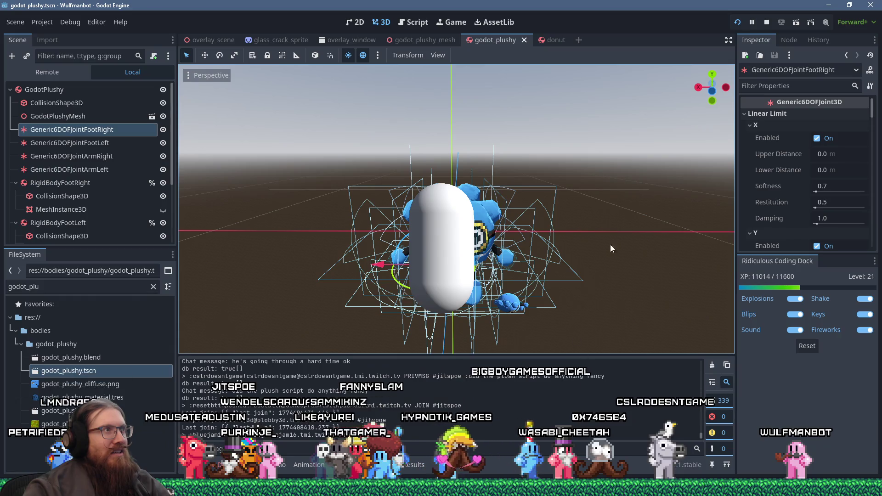
left_click(860, 4)
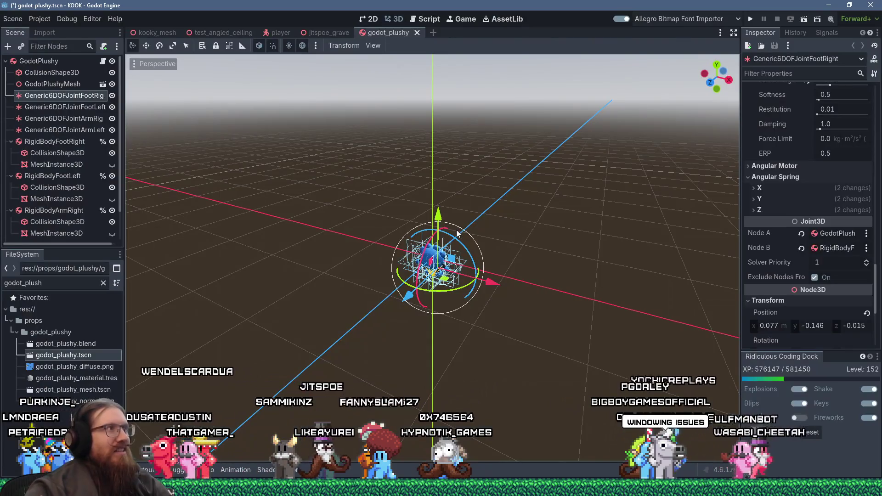
key("alt+Tab")
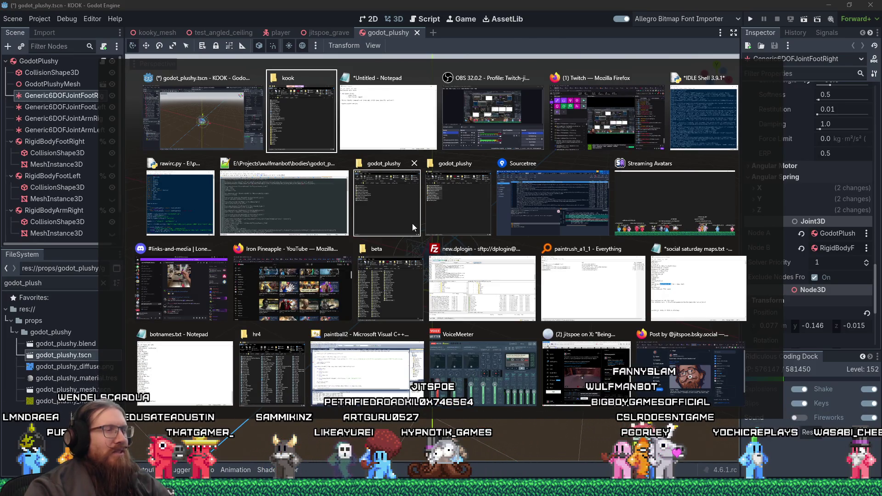
Go up to the wulfmanbot folder and launch its godot.windows.editor shortcut.
left_click(392, 200)
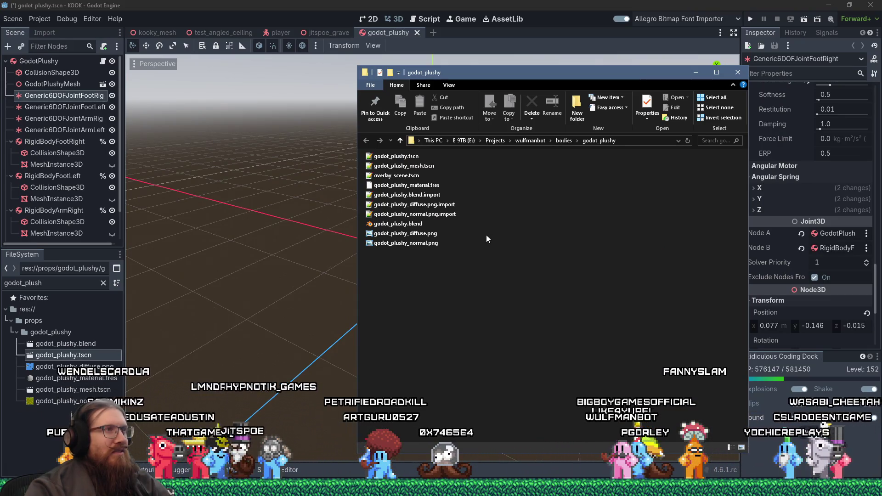
double_click(401, 140)
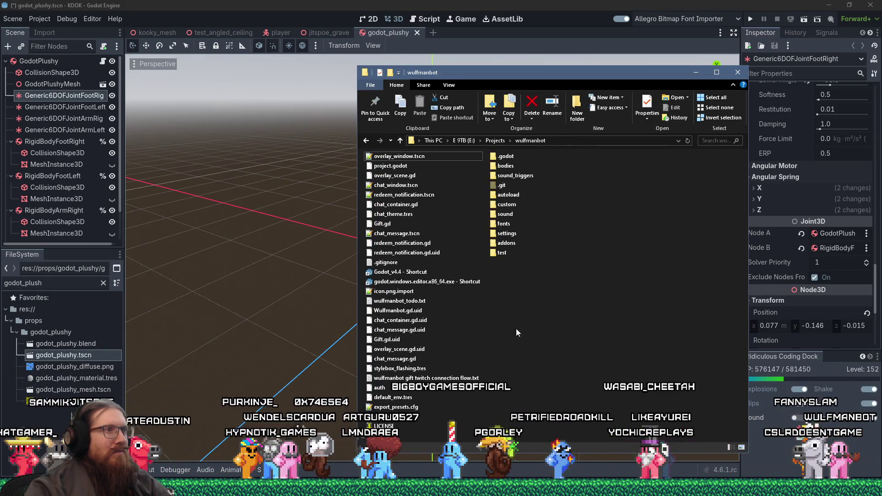
left_click(448, 286)
double_click(447, 283)
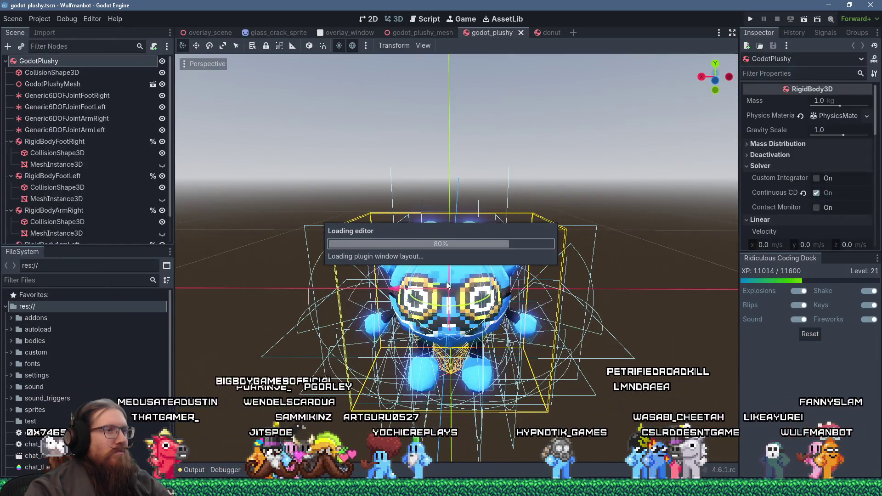
Run the Wulfmanbot project, inspect RigidBodyFootRight in the Remote tree, then return to the KOOK editor.
mouse_move(447, 285)
left_mouse_down()
mouse_move(413, 257)
mouse_move(270, 232)
mouse_move(322, 248)
left_mouse_up()
scroll(362, 264, "up", 6)
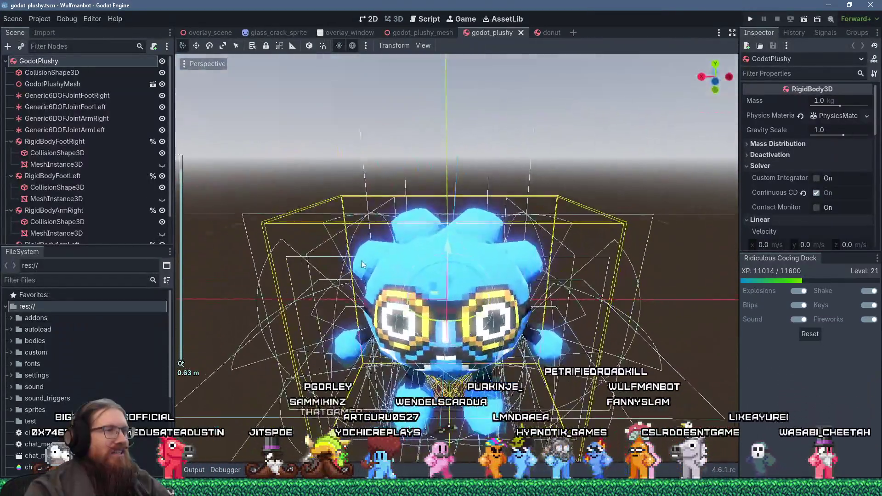
scroll(361, 264, "down", 5)
mouse_move(362, 264)
left_mouse_down()
mouse_move(432, 265)
mouse_move(335, 232)
mouse_move(386, 266)
left_mouse_up()
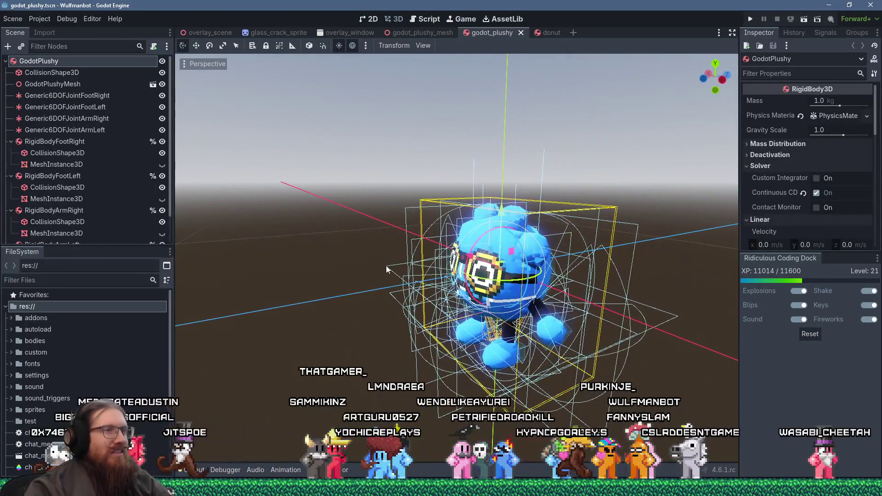
left_click(751, 20)
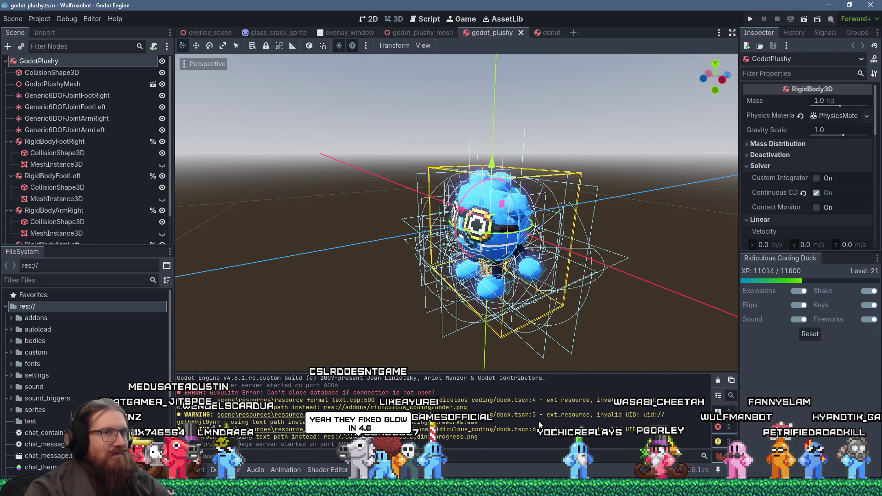
left_click(752, 18)
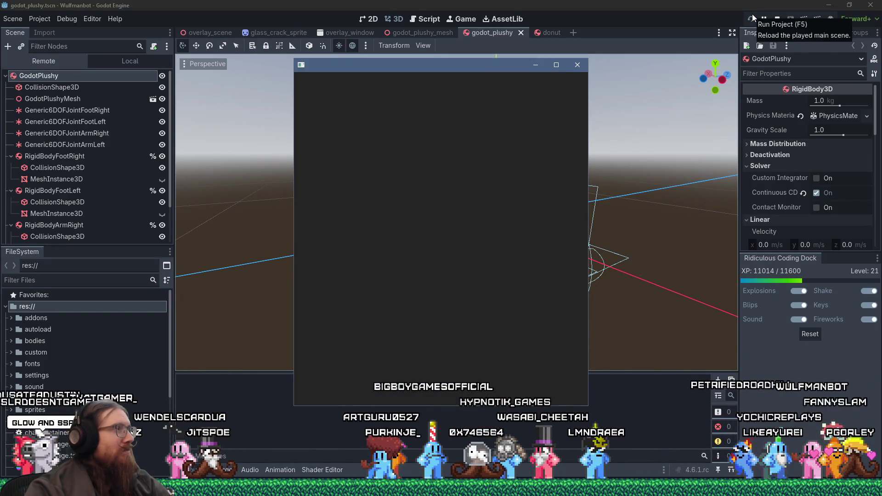
left_click(114, 159)
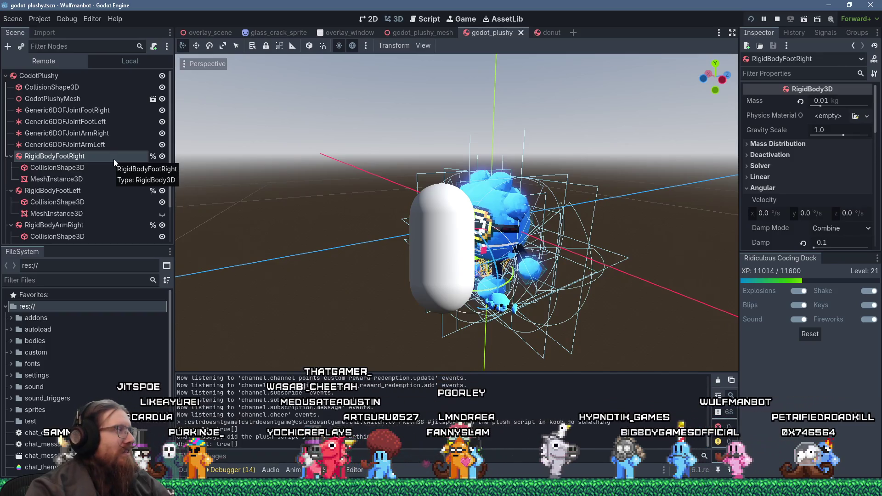
key("alt+Tab")
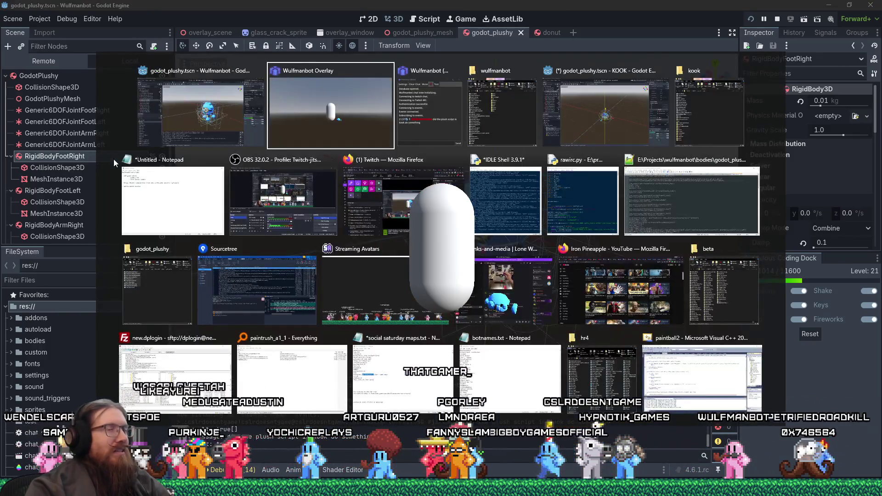
key("Tab")
key("Tab")
key("Tab")
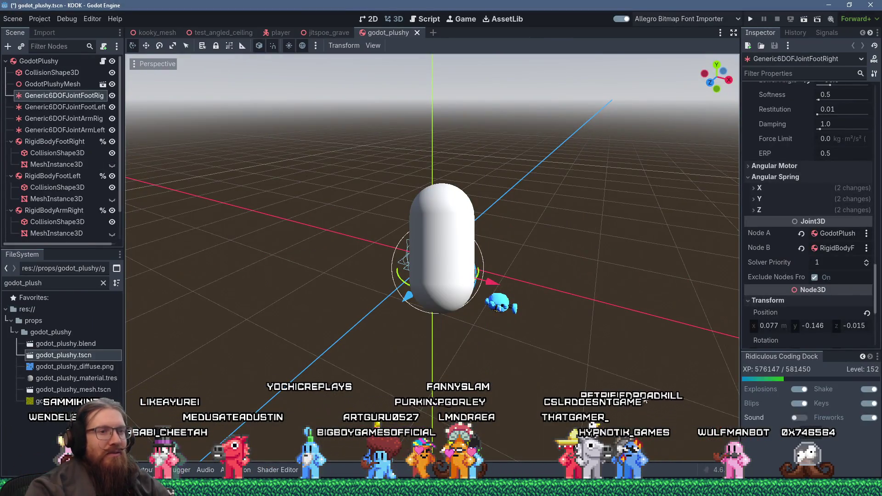
Return to the KOOK editor and open the GodotPlushy root's multi-body script.
left_click(685, 487)
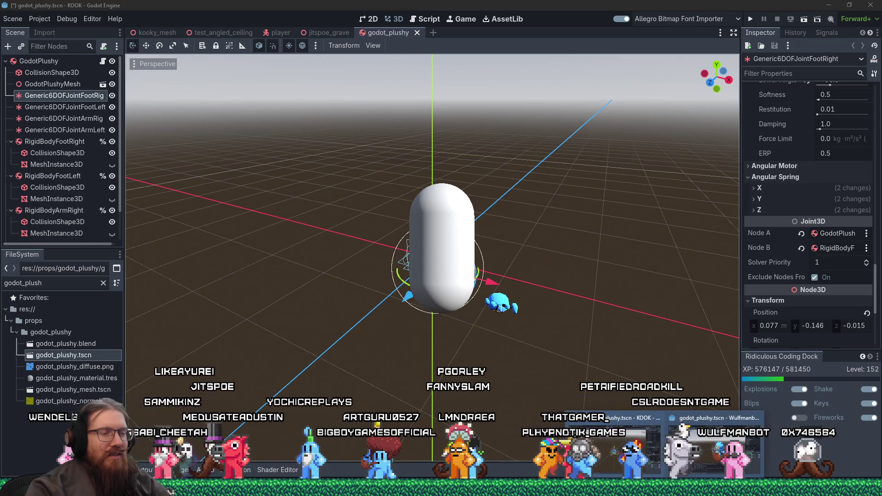
left_click(690, 466)
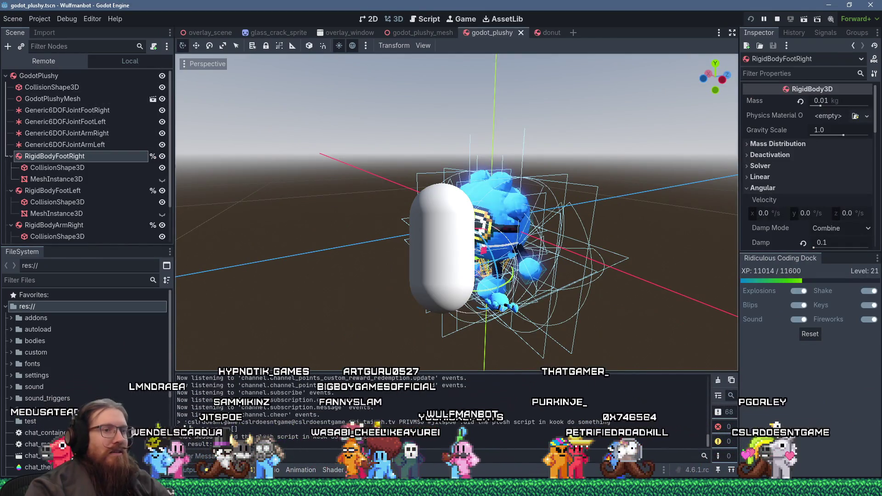
key("alt+Tab")
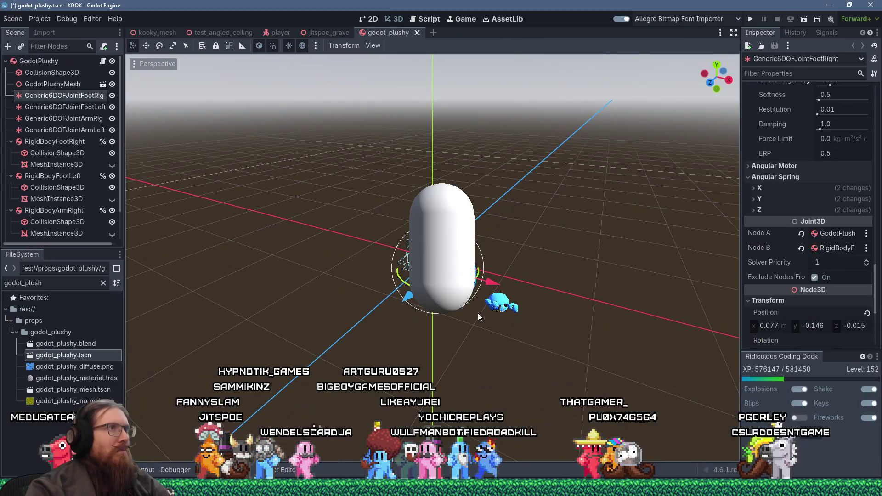
left_click(103, 61)
left_click(49, 61)
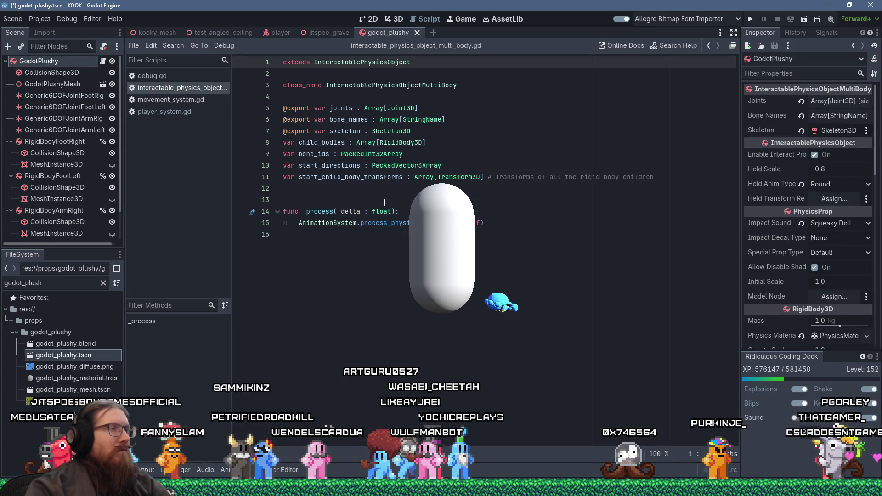
Select the class name InteractablePhysicsObjectMultiBody on line 3 and start Find in Files.
left_click(379, 256)
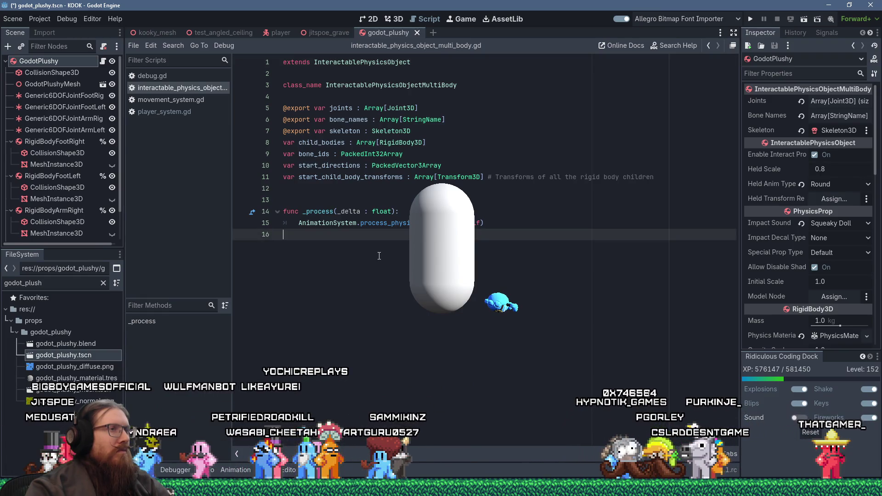
left_click(439, 96)
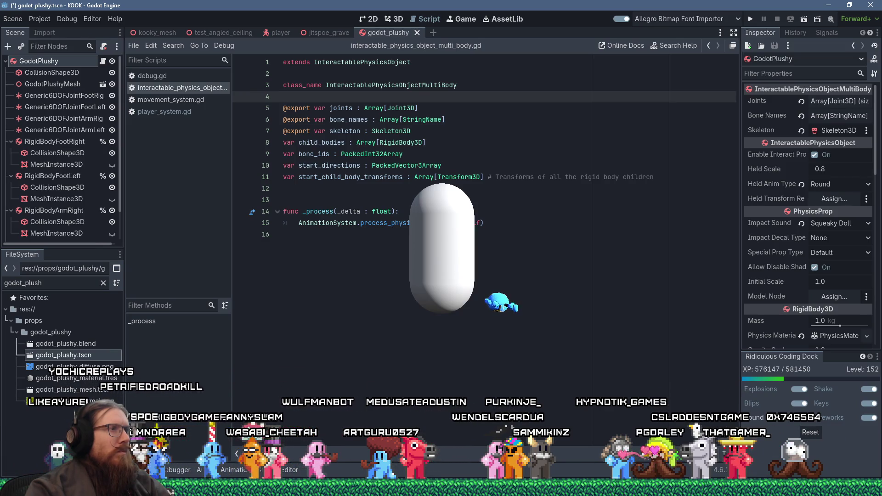
double_click(391, 85)
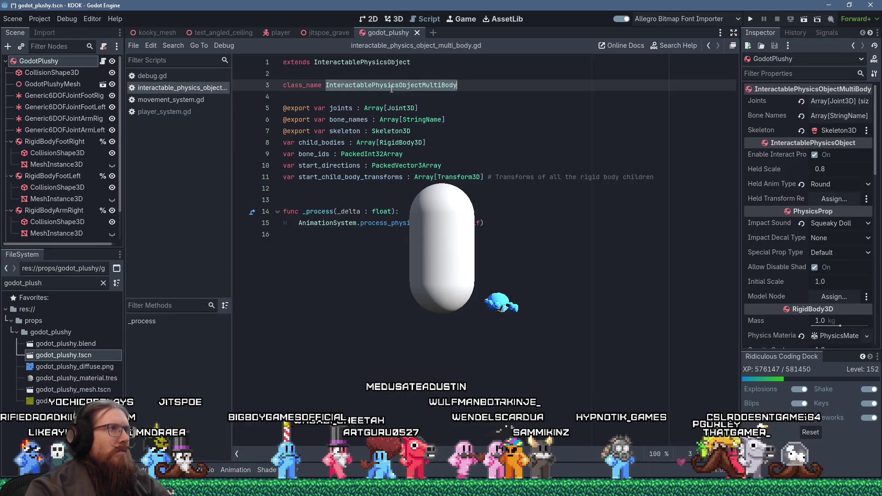
left_click(174, 46)
left_click(198, 112)
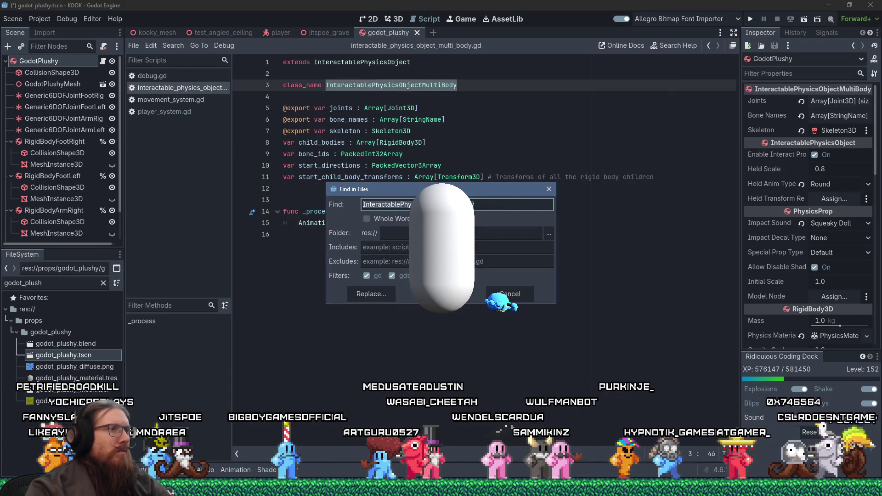
Run the search, enlarge the results panel and review the physics_system.gd line 235 match.
key("Return")
mouse_move(450, 351)
left_mouse_down()
mouse_move(427, 252)
mouse_move(404, 282)
left_mouse_up()
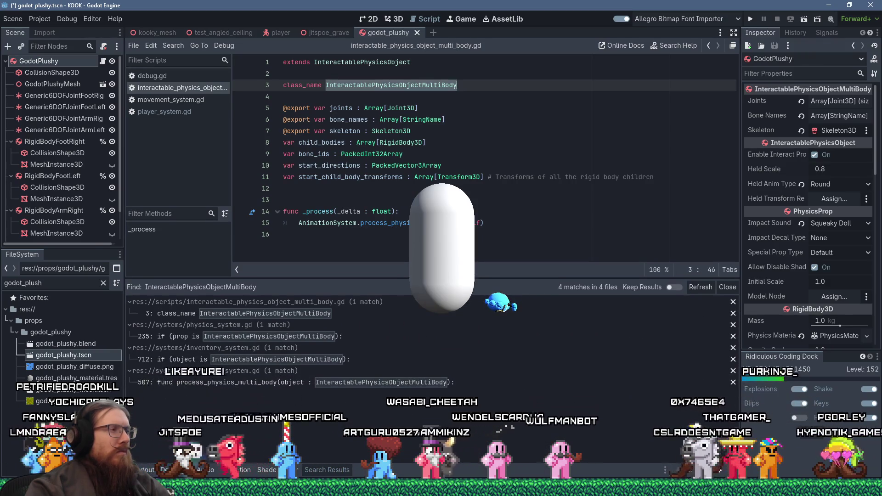
left_click(366, 336)
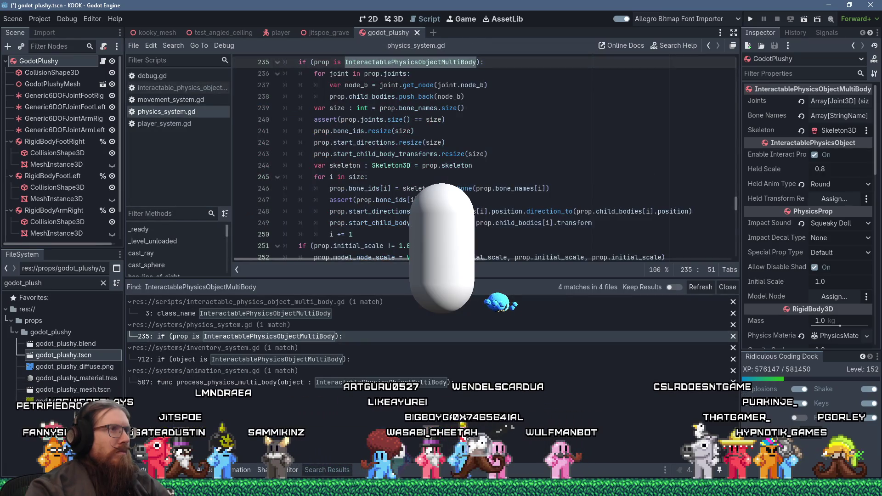
scroll(483, 156, "up", 7)
scroll(483, 156, "down", 7)
mouse_move(464, 189)
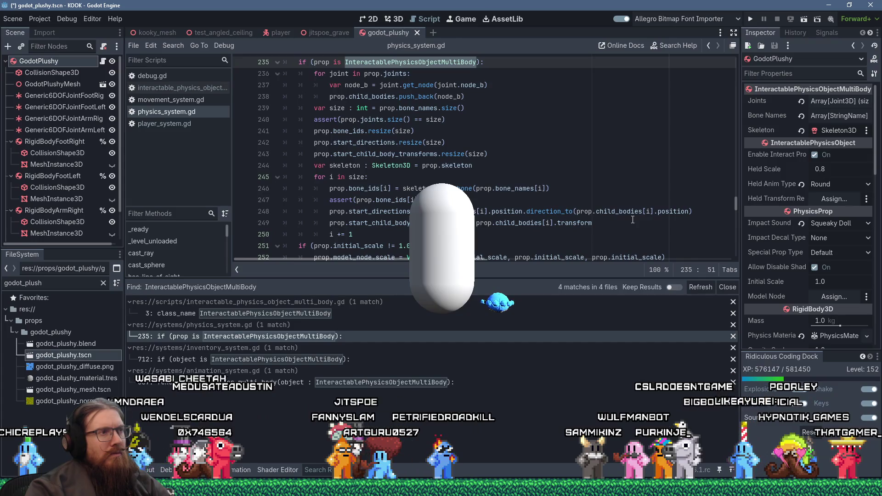
scroll(633, 220, "down", 1)
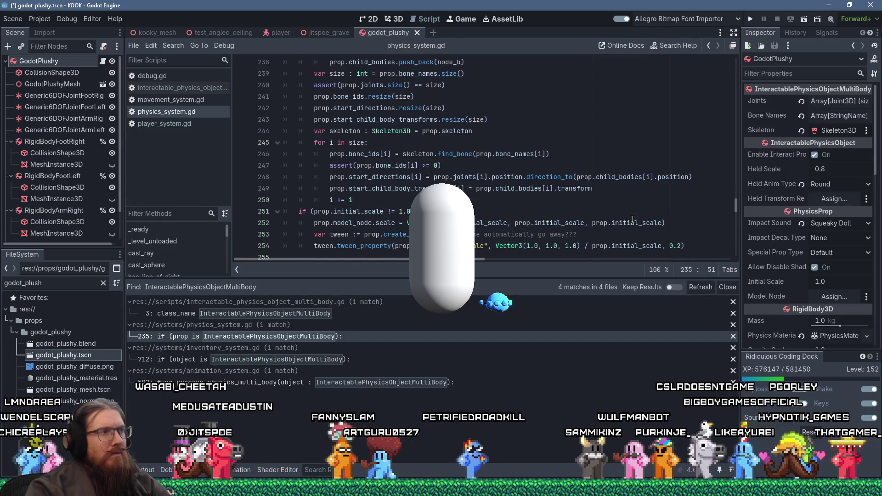
scroll(633, 220, "down", 1)
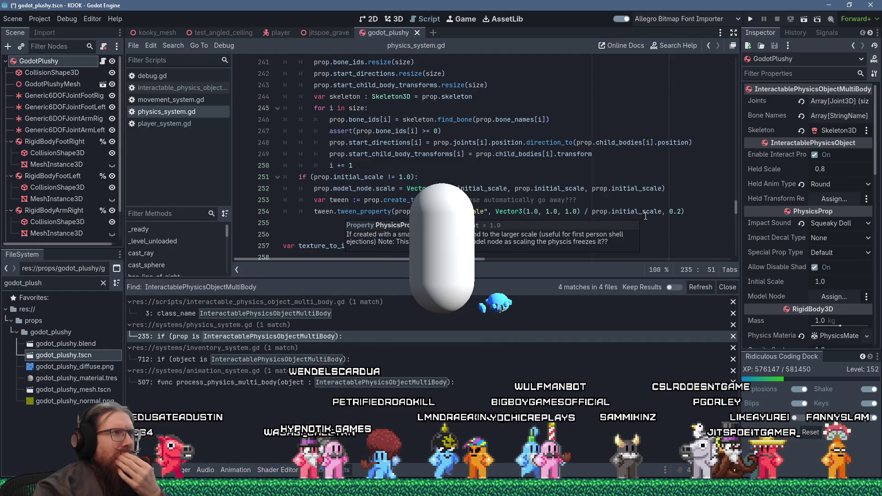
scroll(646, 216, "up", 3)
scroll(646, 216, "up", 3)
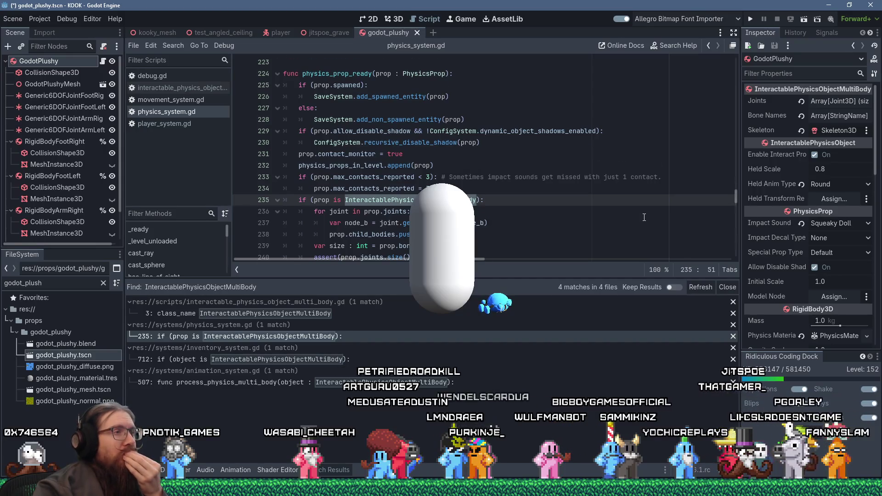
scroll(644, 218, "down", 1)
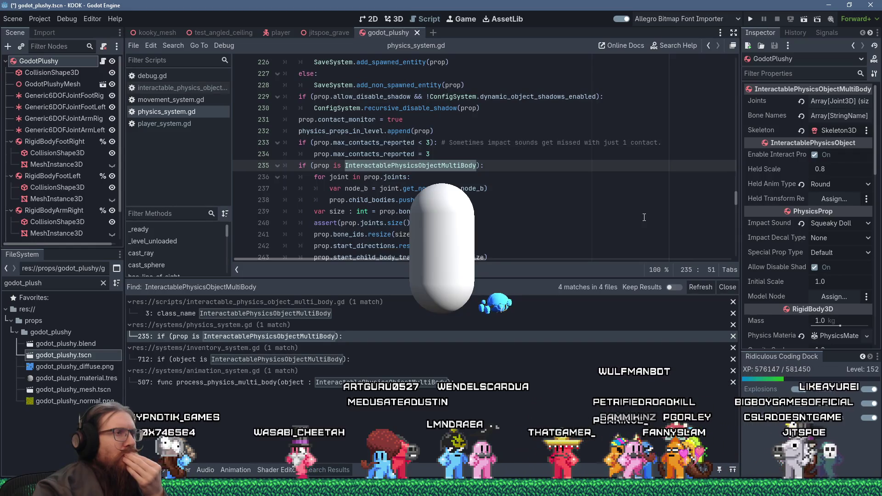
scroll(644, 218, "down", 1)
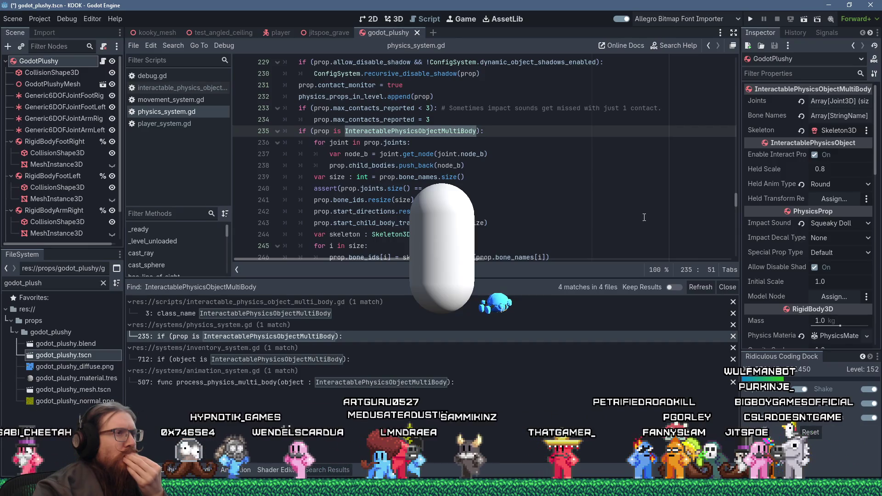
scroll(644, 217, "down", 1)
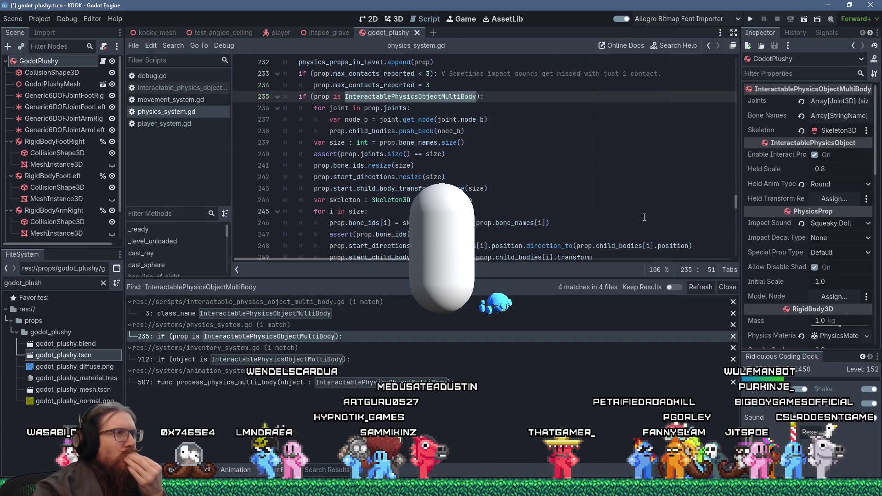
scroll(644, 217, "down", 1)
scroll(645, 217, "down", 2)
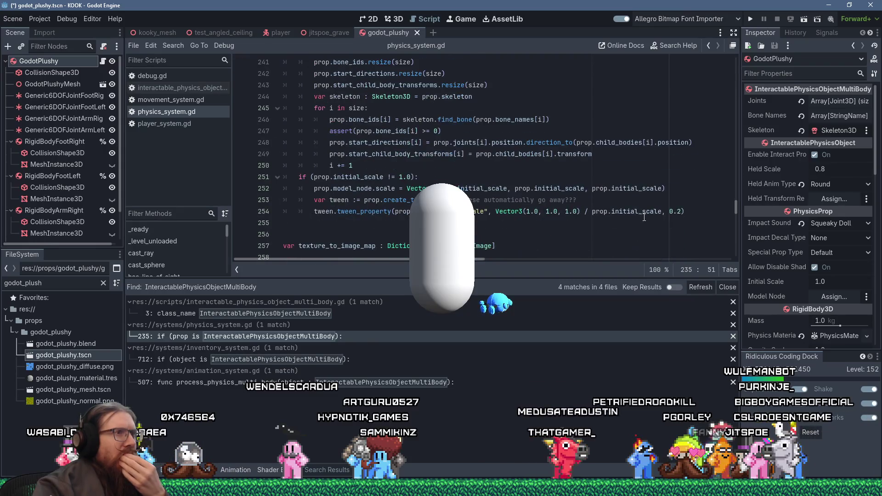
scroll(644, 217, "up", 7)
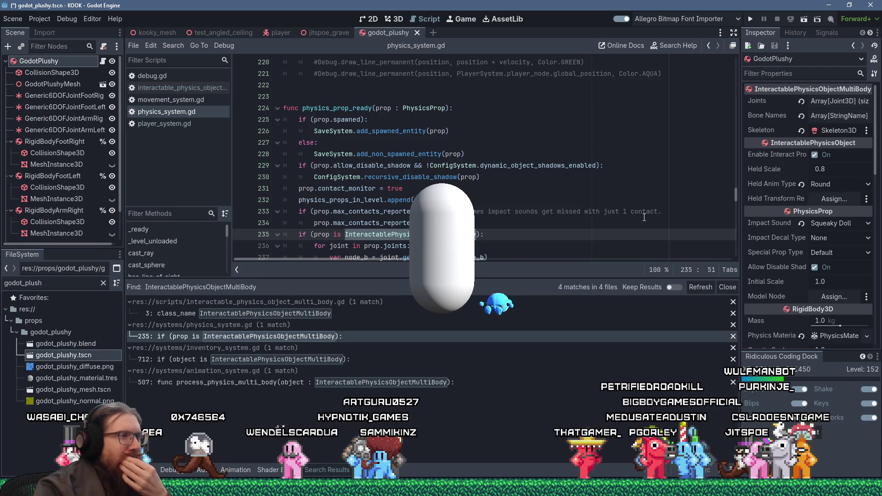
Review the inventory_system.gd line 712 match, then open process_physics_multi_body in animation_system.gd.
left_click(407, 358)
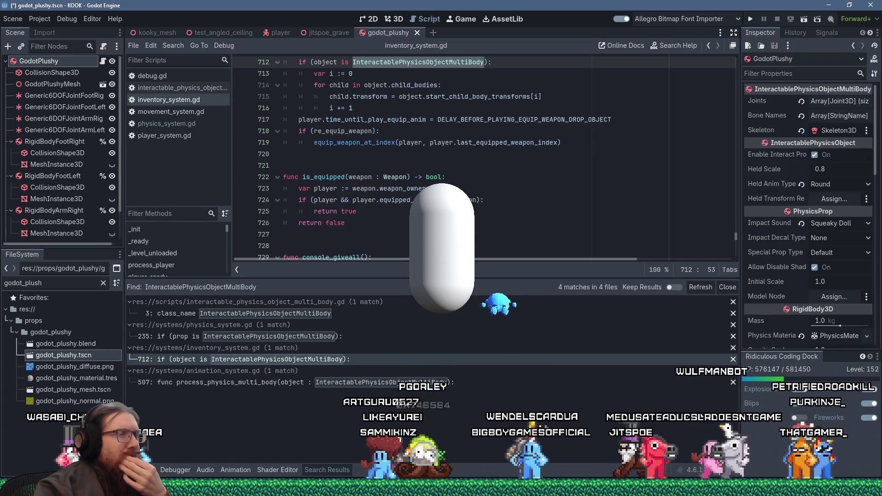
scroll(482, 156, "up", 1)
scroll(483, 157, "up", 3)
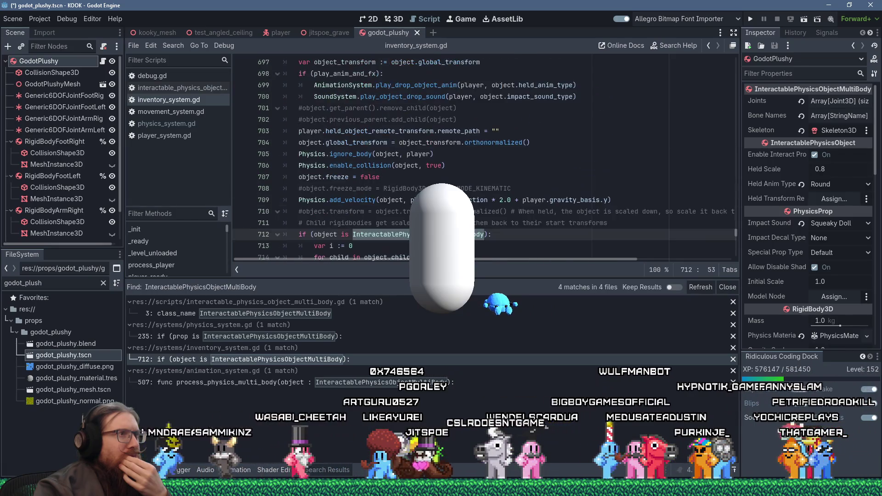
scroll(483, 156, "up", 1)
scroll(483, 157, "down", 1)
scroll(483, 156, "down", 3)
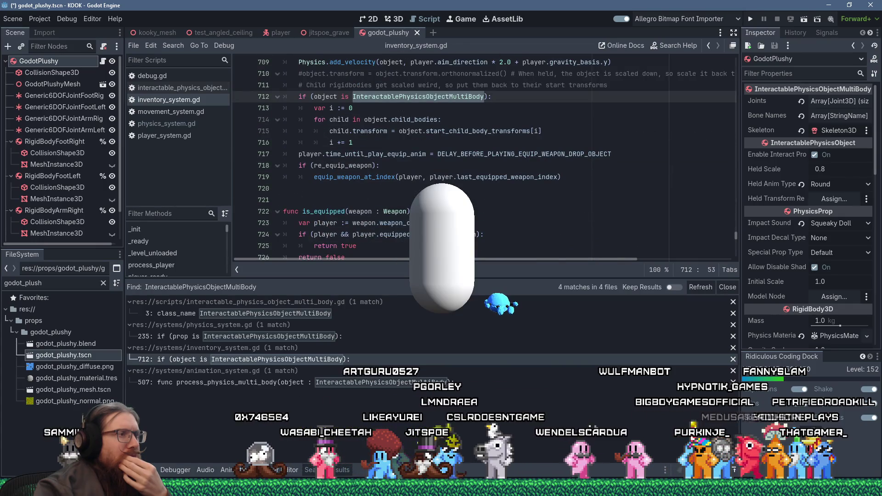
left_click(379, 382)
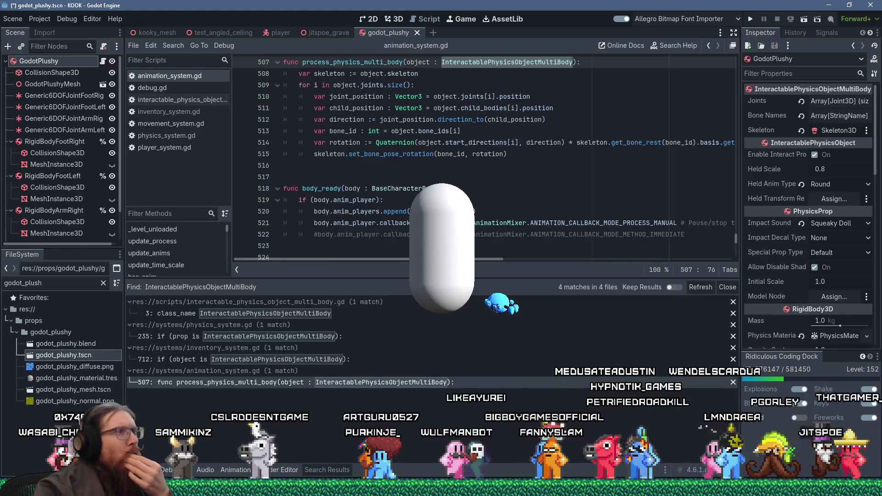
Select and copy the whole process_physics_multi_body function from animation_system.gd.
scroll(485, 156, "up", 1)
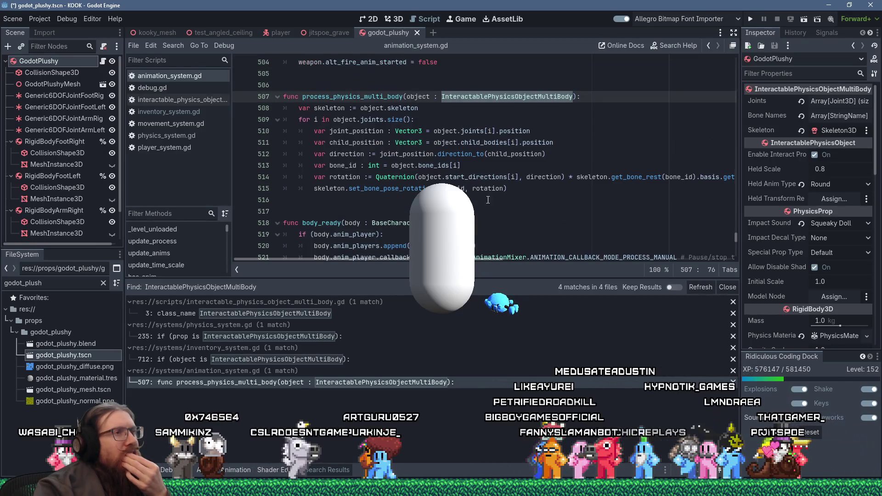
mouse_move(509, 188)
left_mouse_down()
mouse_move(379, 177)
mouse_move(257, 100)
left_mouse_up()
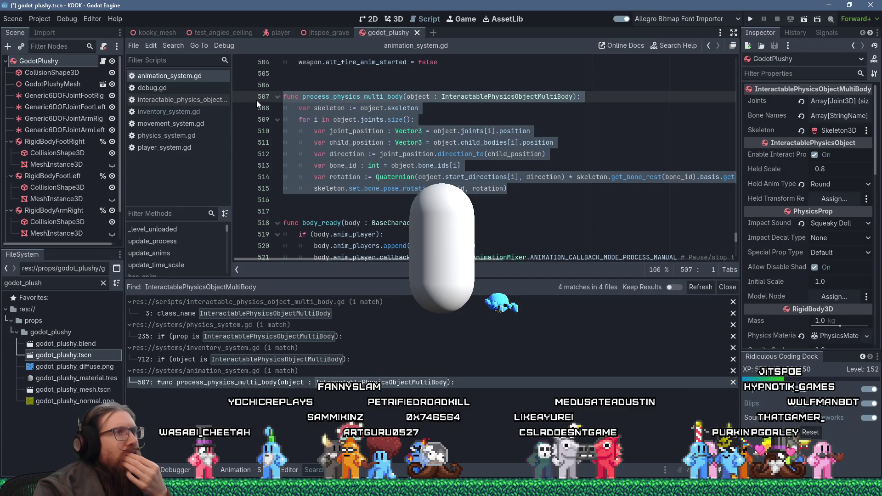
mouse_move(343, 261)
left_mouse_down()
mouse_move(488, 257)
mouse_move(328, 236)
left_mouse_up()
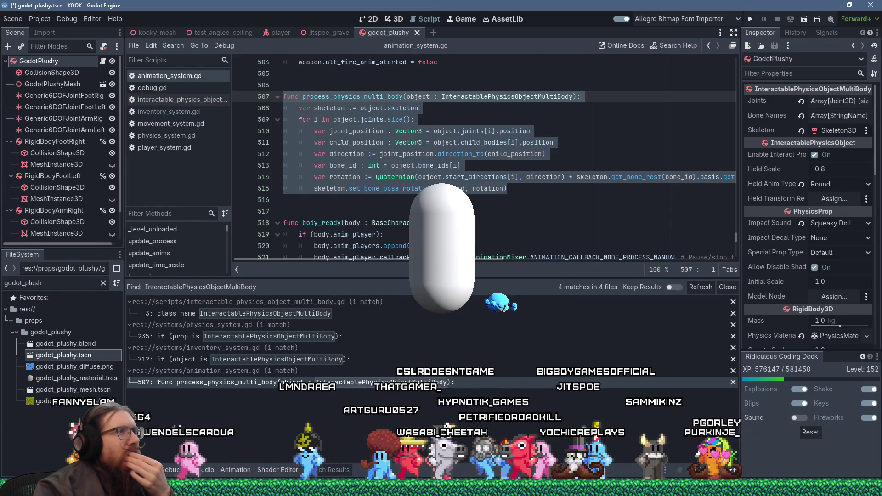
right_click(345, 154)
left_click(368, 220)
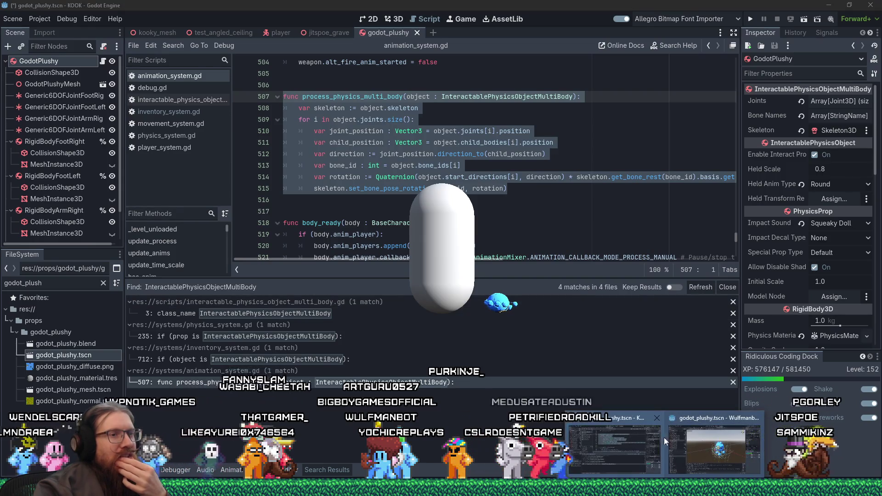
left_click(683, 440)
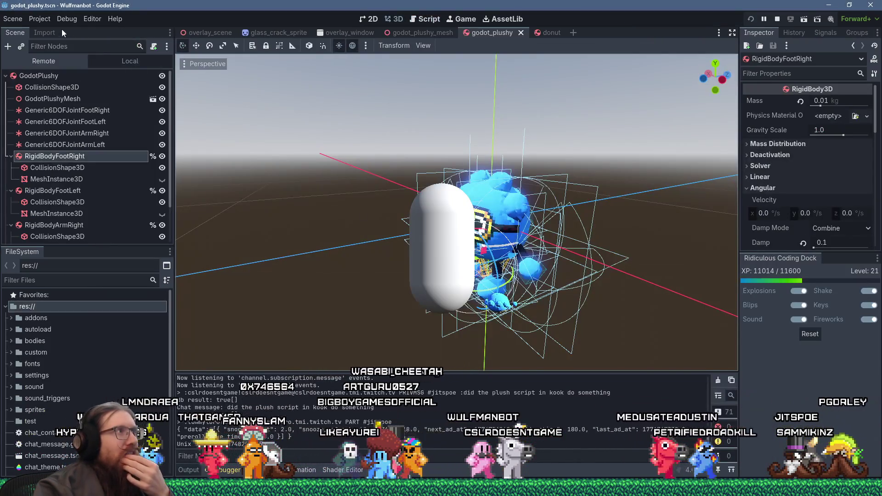
Turn on Debug > Visible Collision Shapes in the other project and restart its running game.
left_click(46, 21)
mouse_move(70, 21)
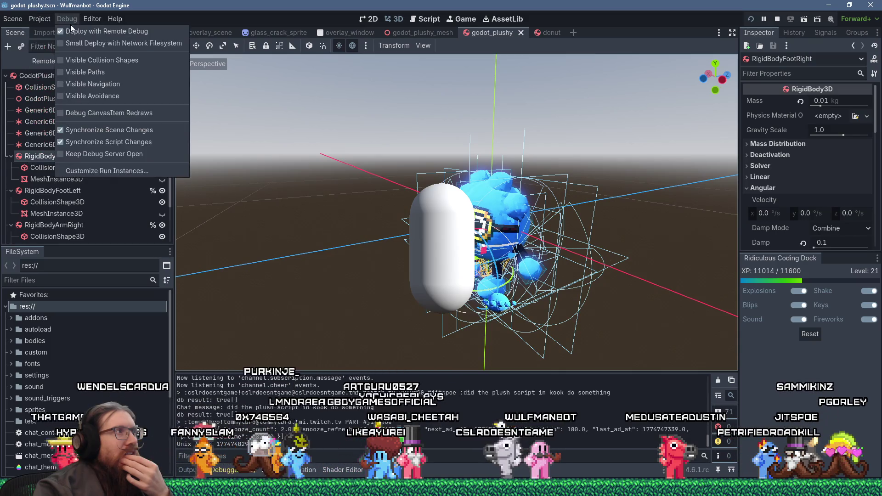
left_click(76, 60)
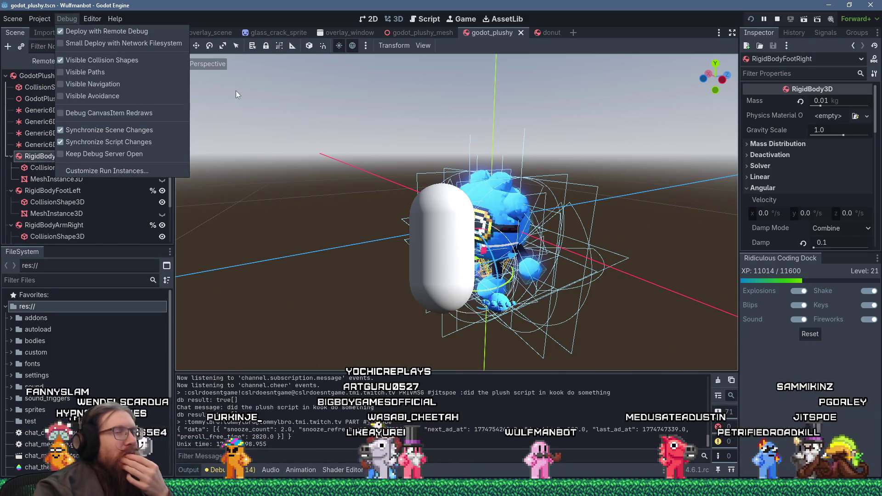
left_click(753, 23)
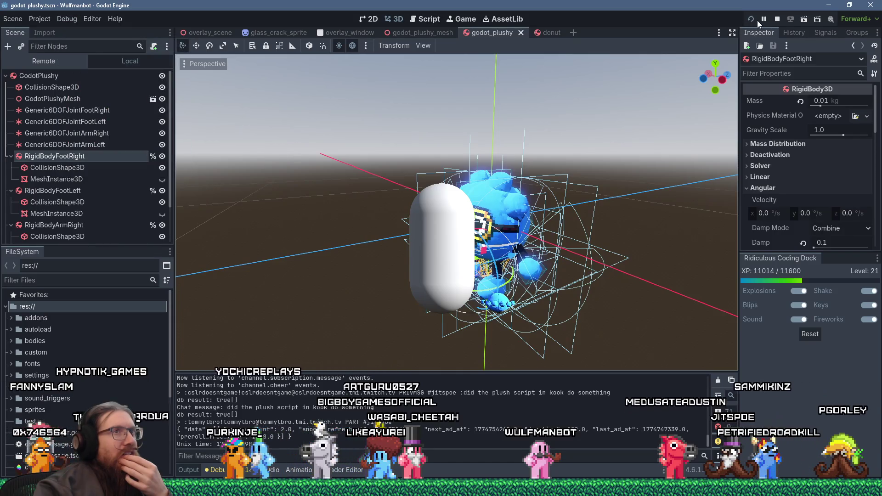
left_click(776, 20)
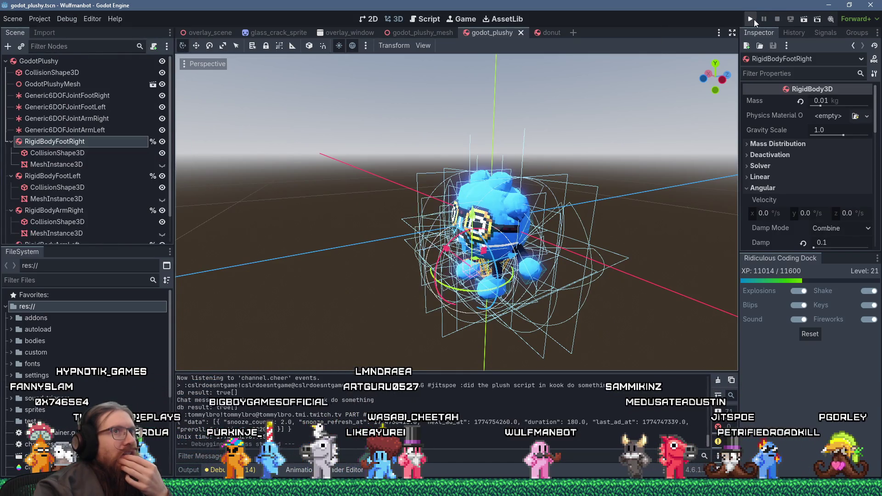
left_click(755, 19)
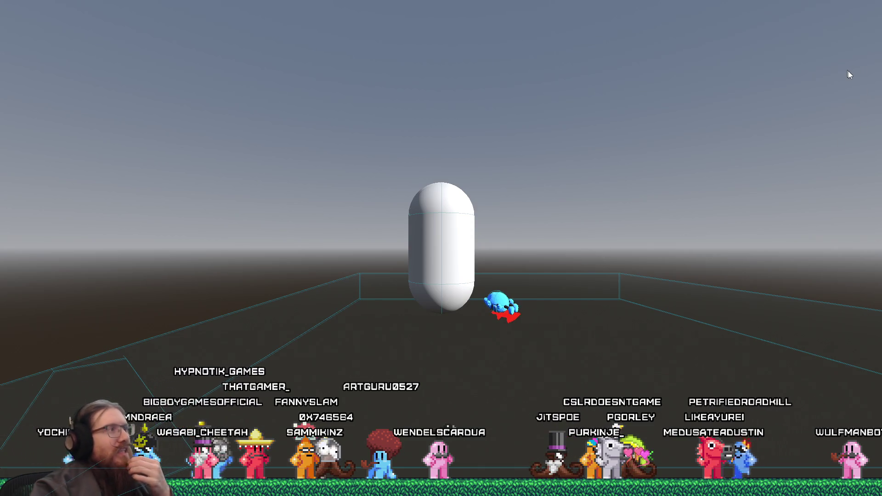
key("alt+Tab")
key("alt+Tab")
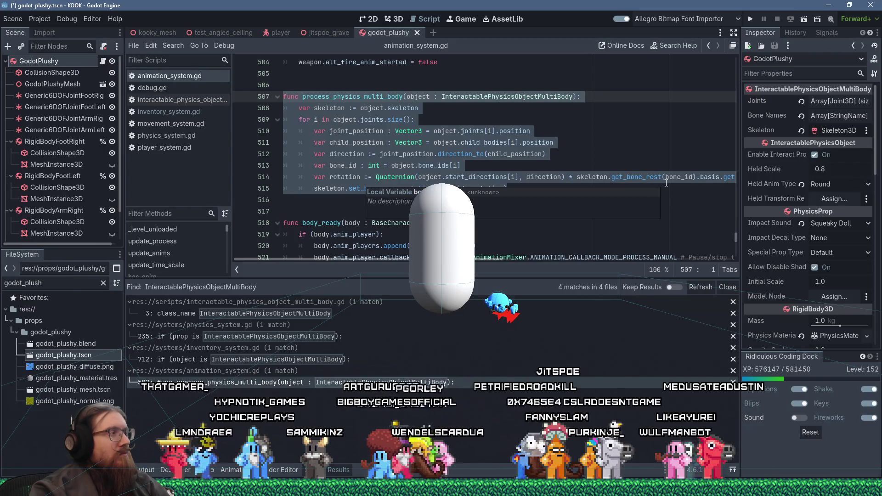
Copy the selected multi-body function again and begin attaching a script to GodotPlushy in the other editor.
right_click(371, 138)
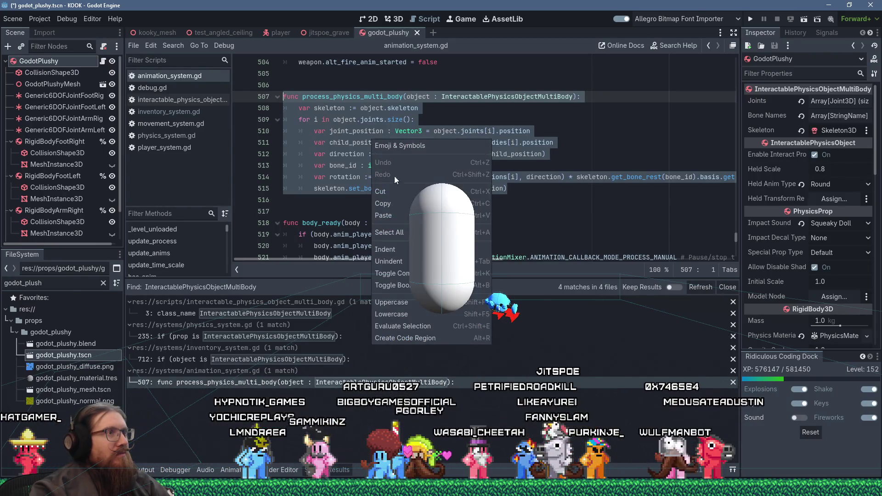
left_click(396, 201)
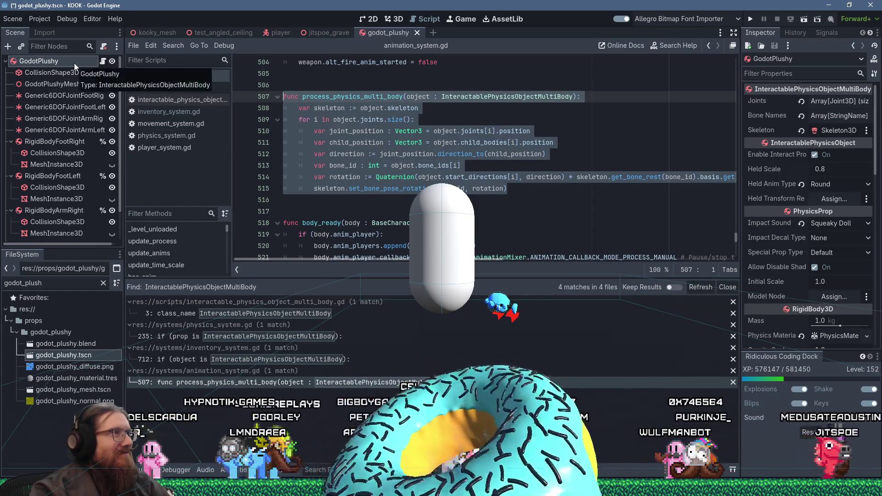
mouse_move(665, 488)
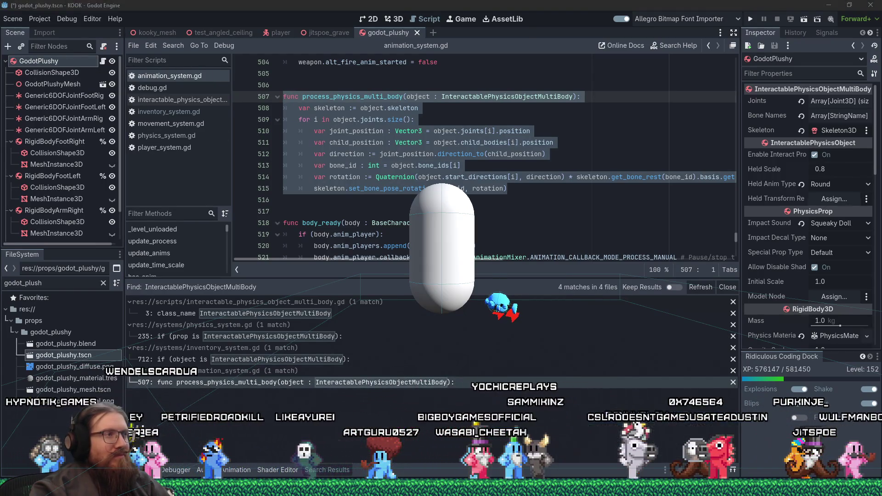
left_click(715, 446)
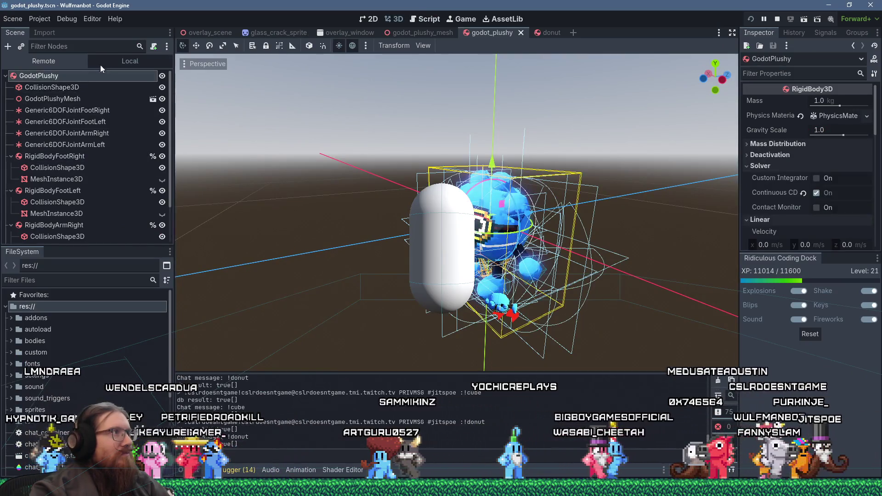
left_click(153, 46)
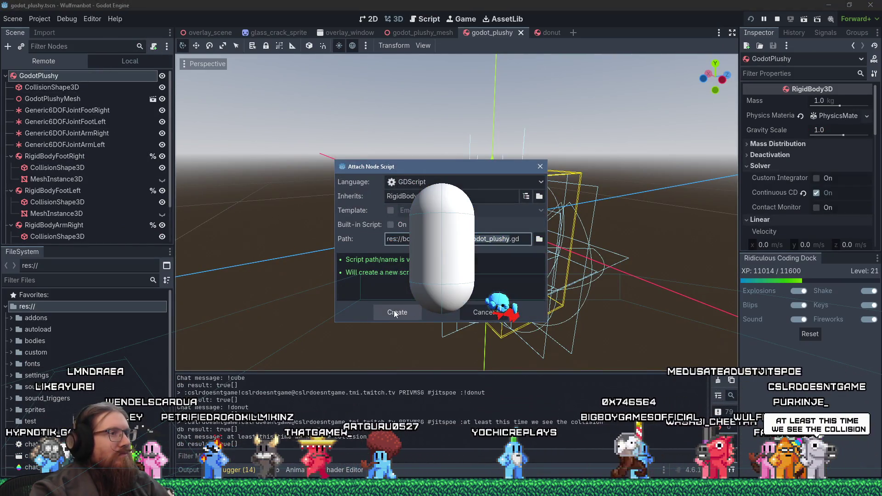
Create godot_plushy.gd, paste the copied function below extends, and rename it _process.
left_click(395, 312)
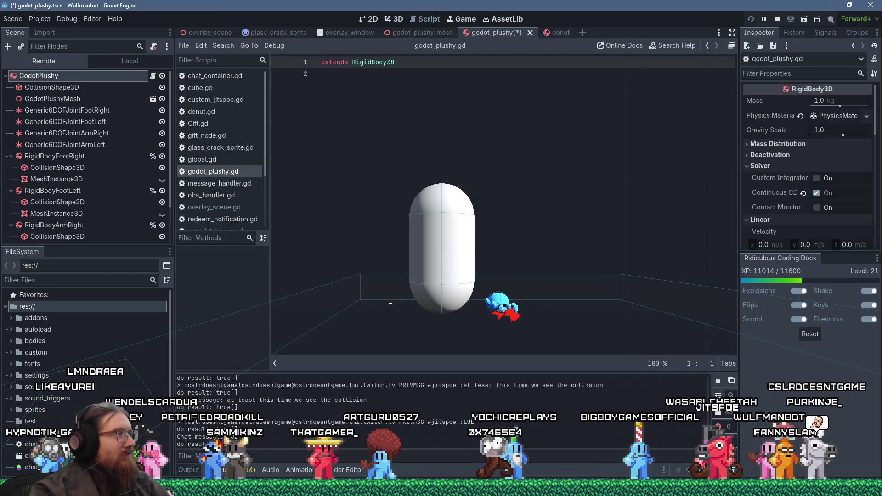
left_click(395, 146)
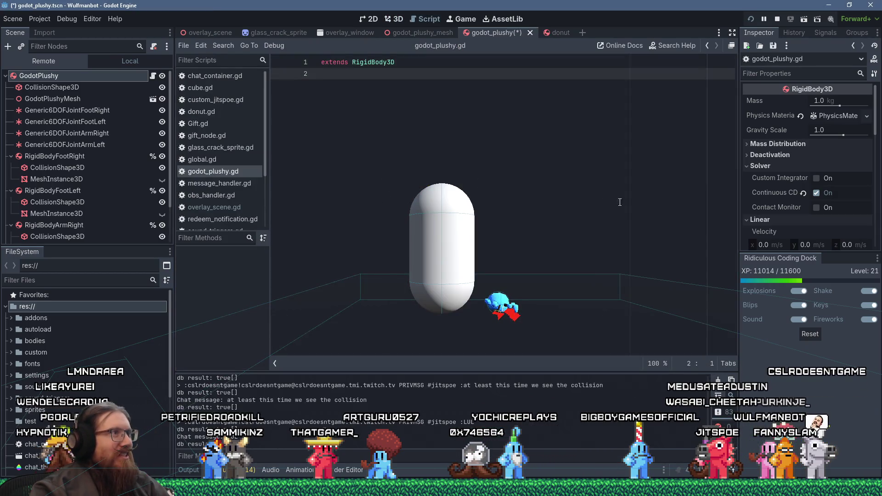
key("Return")
key("Return")
key("shift+Insert")
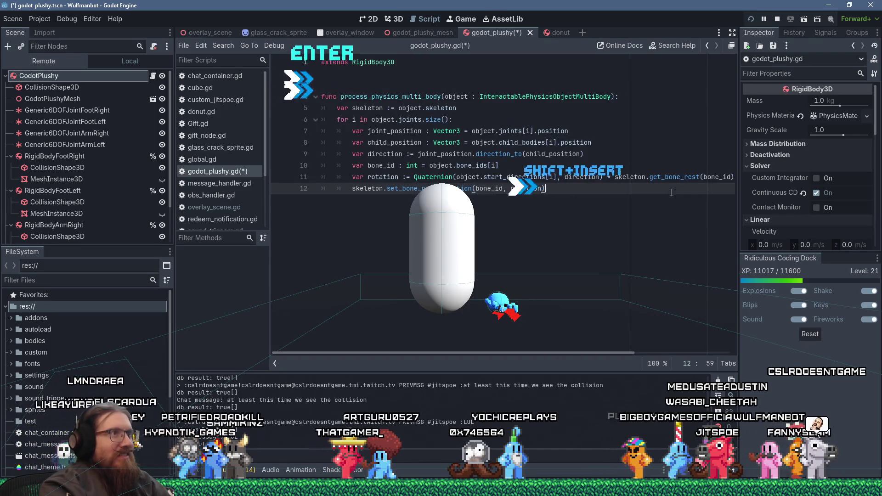
double_click(369, 96)
type("_process")
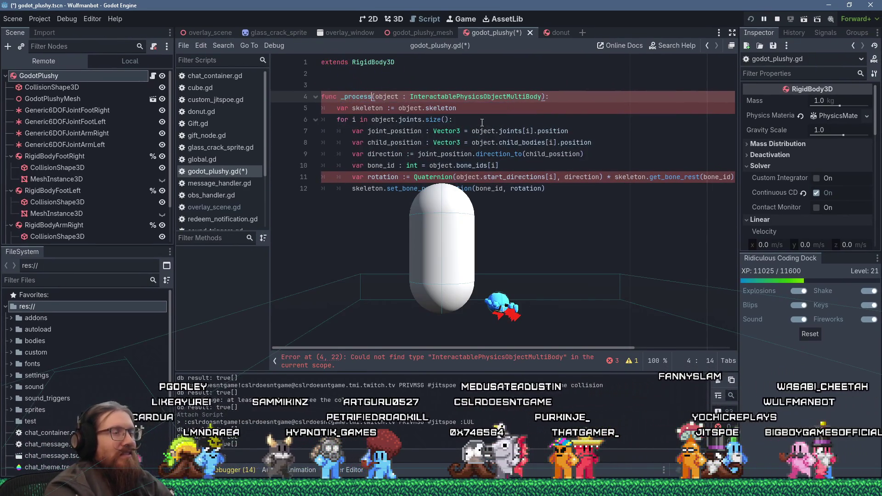
left_click(422, 76)
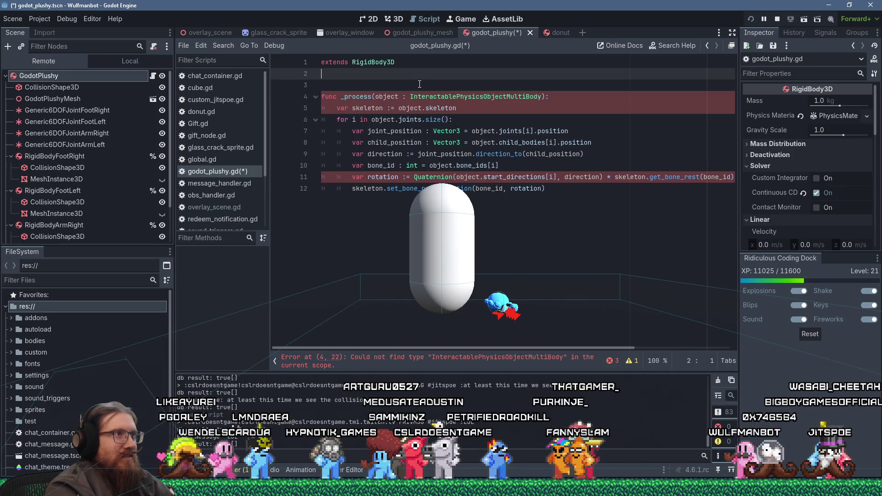
key("Return")
key("Return")
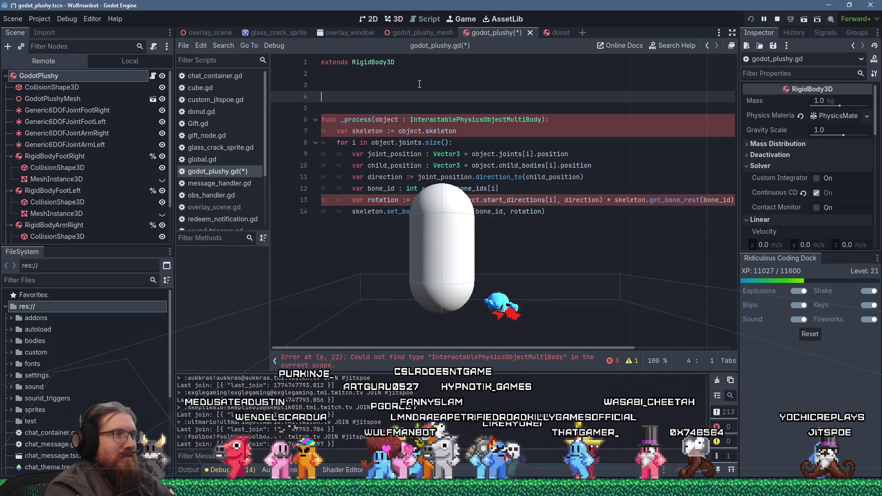
key("Down")
key("Down")
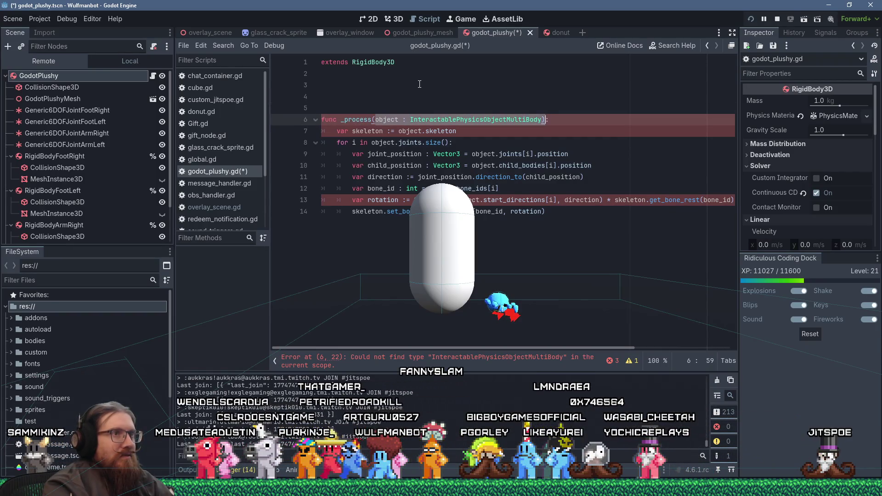
Give _process a 'delta : float' parameter, initialize time to 0.0, and add 'time += delta'.
type("delta : float")
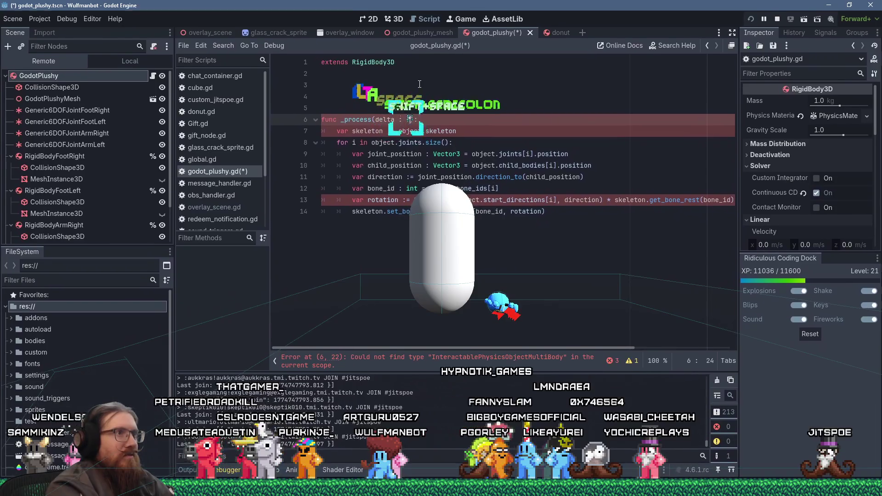
key("Up")
key("Up")
key("Up")
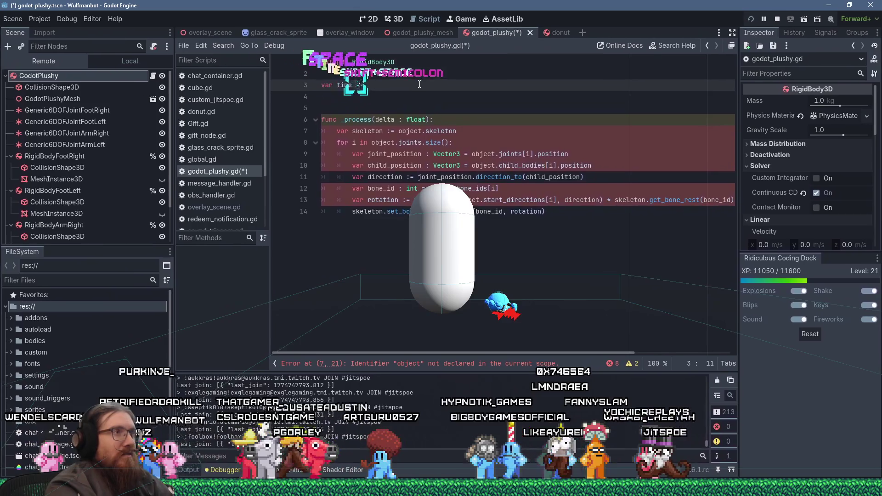
type("= 0.0")
key("Down")
key("Down")
key("Down")
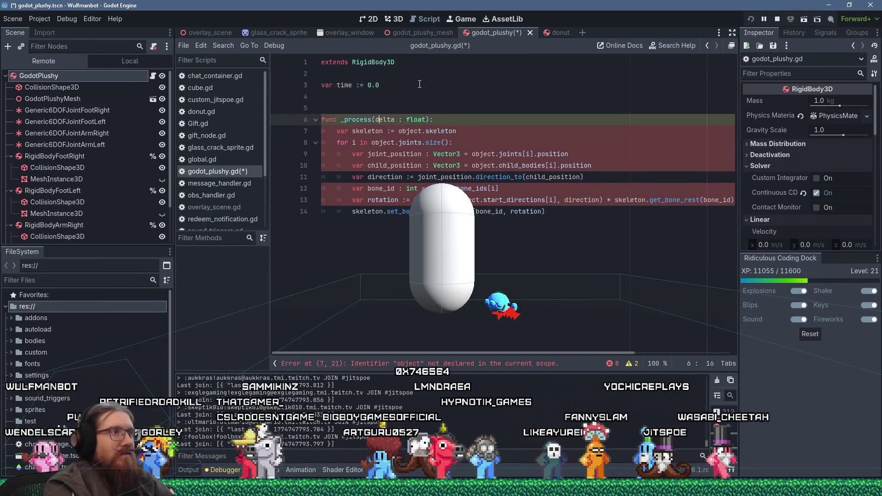
key("Return")
type("time += delta")
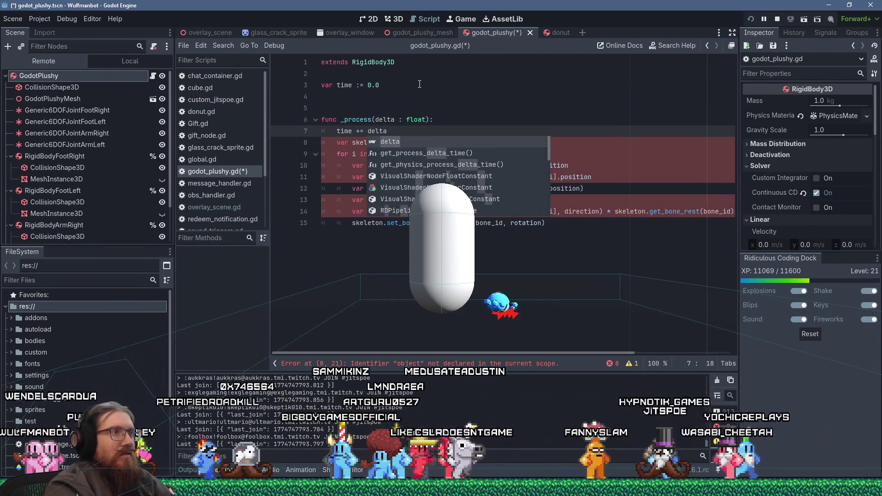
Add an 'if (time > 8.0):' check that calls queue_free() at the end of _process.
key("Escape")
key("Down")
key("Down")
key("Down")
key("End")
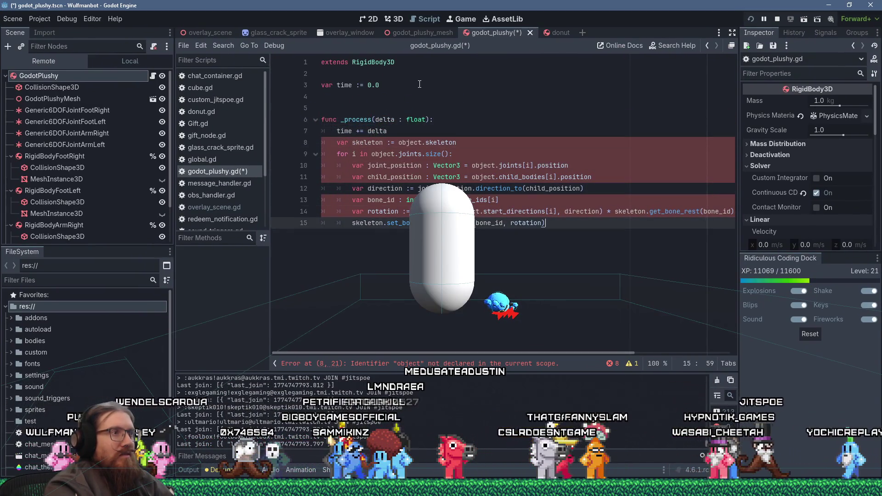
key("Return")
key("BackSpace")
type("if (time >")
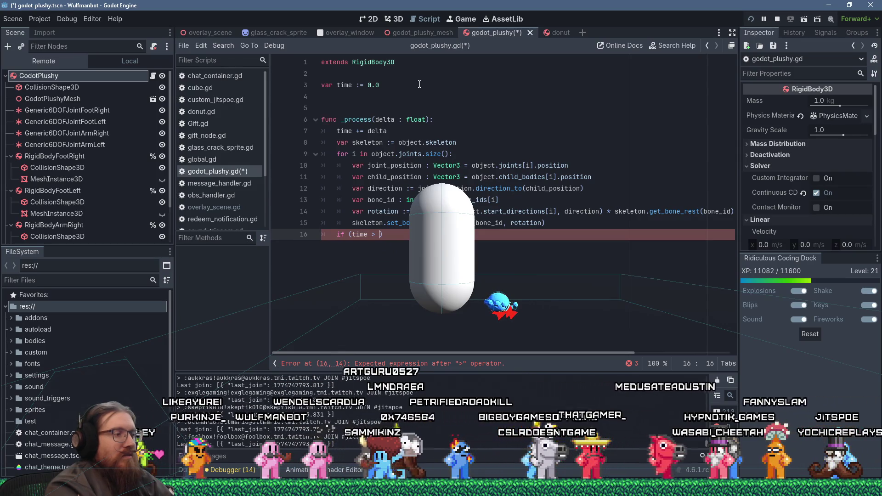
type(":")
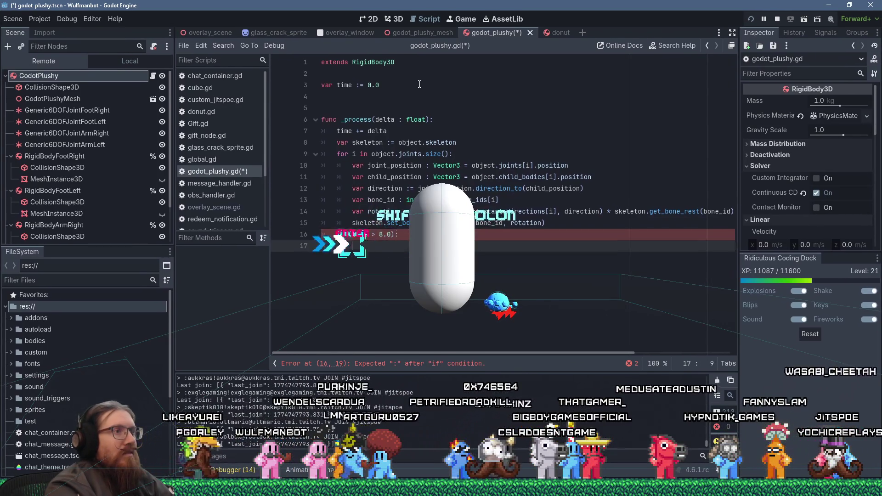
type("queu")
key("Return")
type("queue_free()")
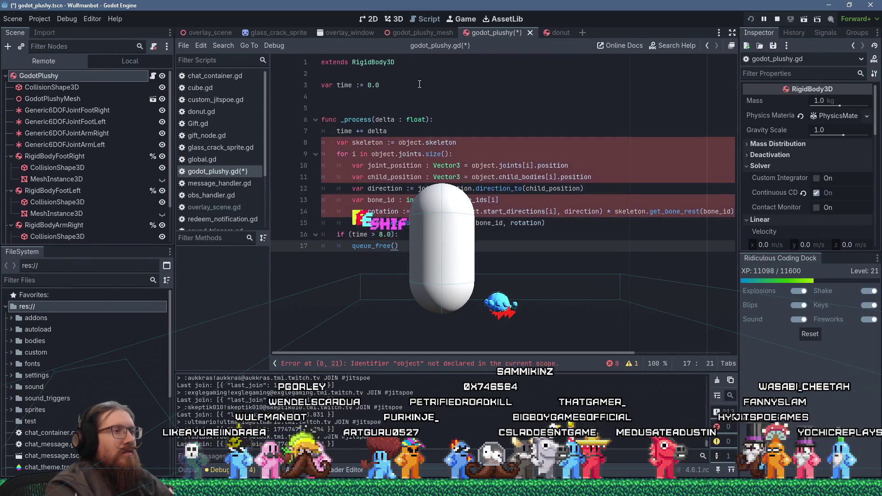
Insert an empty line below the time variable declaration.
key("Up")
key("Up")
key("Up")
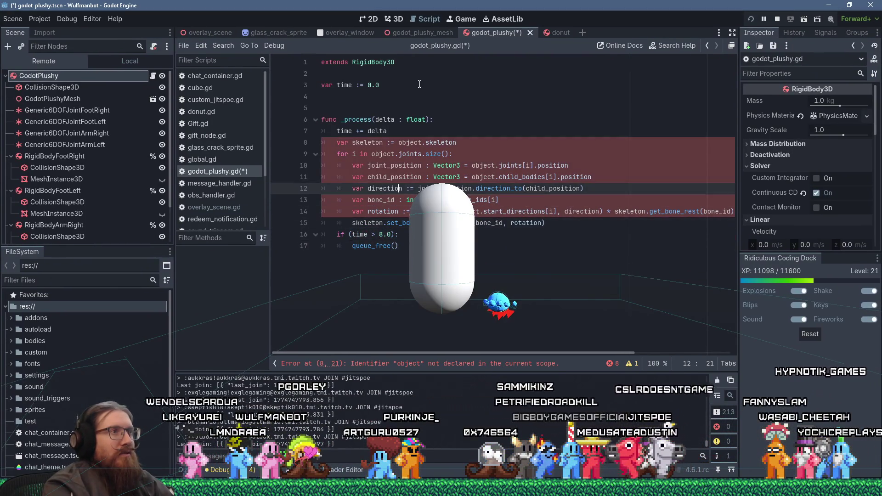
key("Up")
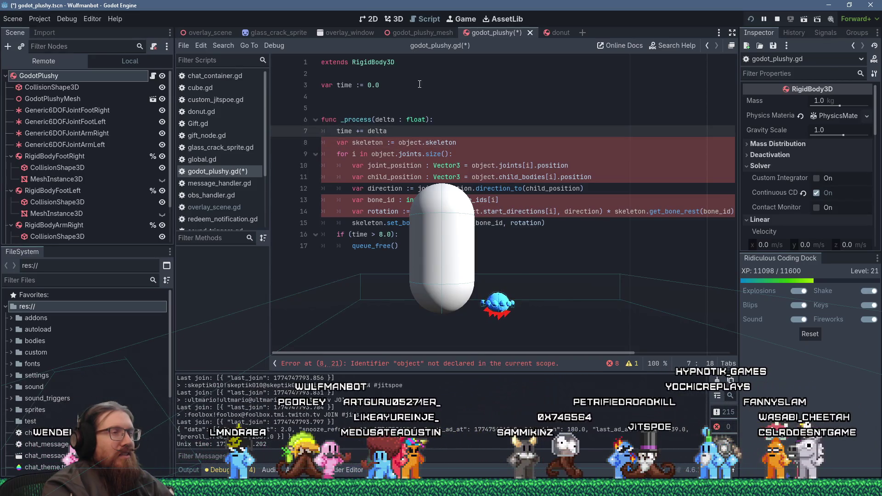
key("Up")
key("Up")
key("Up")
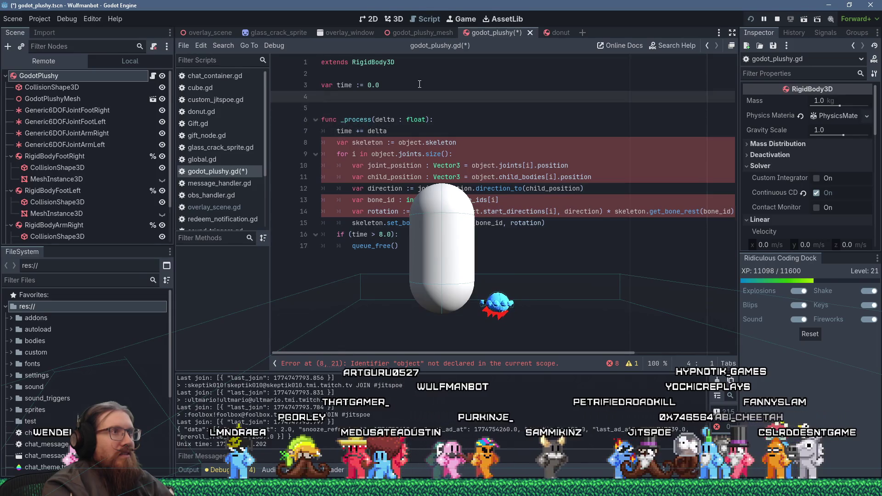
key("Return")
Start a new 'func _ready():' function with an indented body.
type("fur")
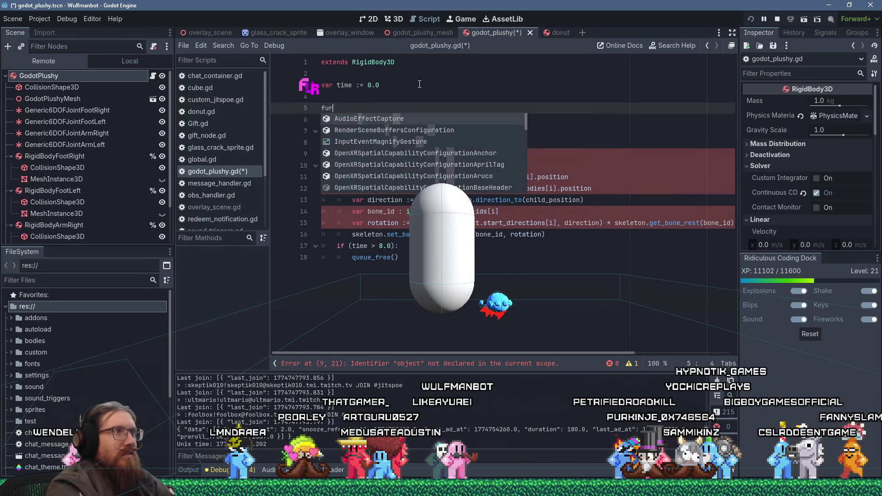
key("BackSpace")
type("nc ")
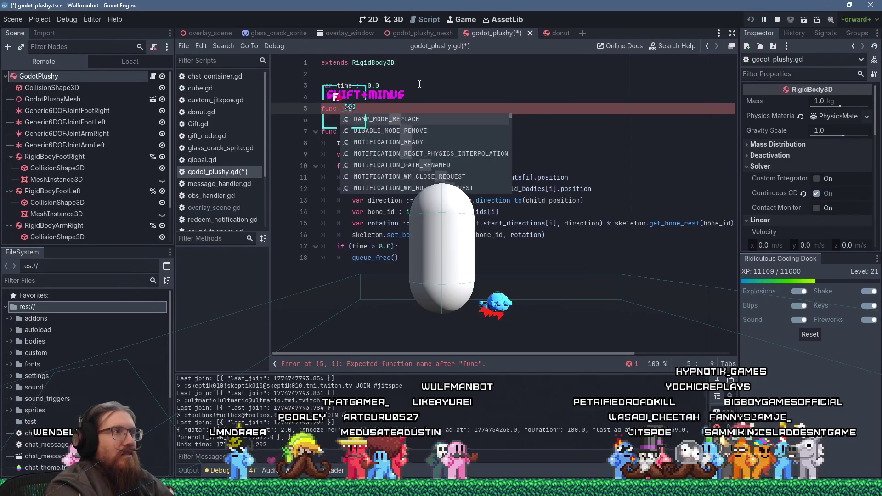
type("_ready()")
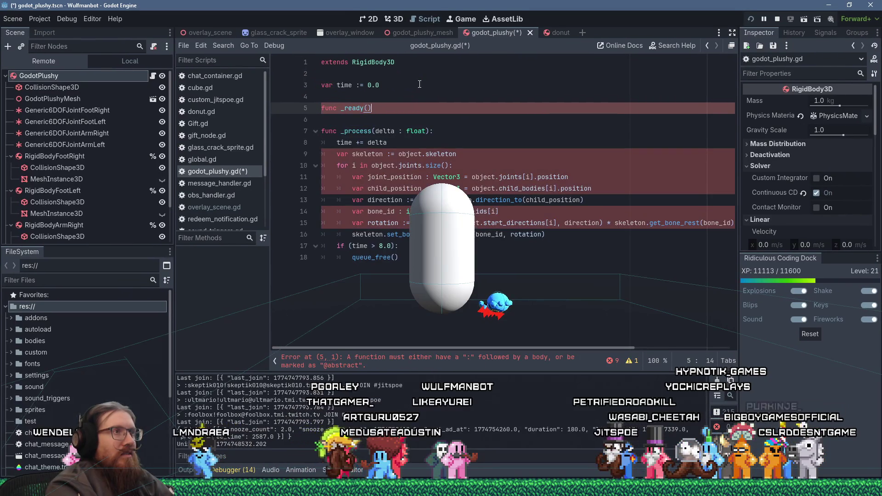
type(":")
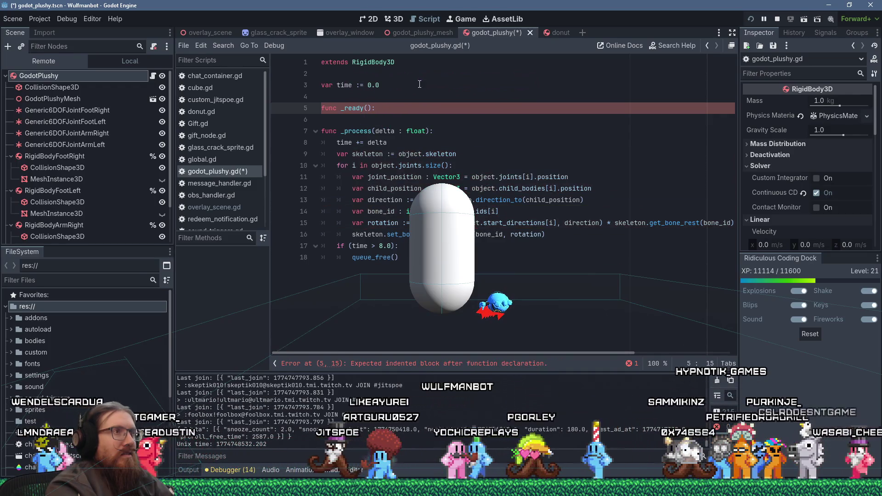
key("Return")
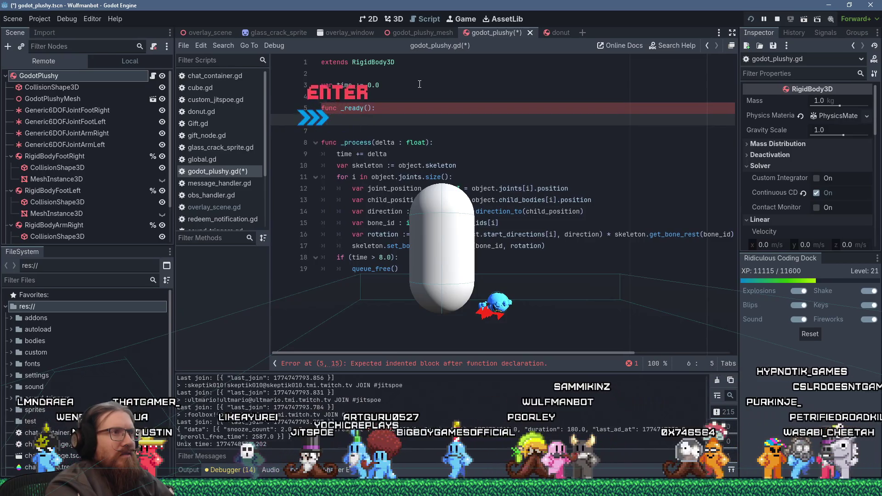
Declare 'var skeleton : Skeleton3D' above _ready using the autocomplete suggestion.
key("Up")
key("Up")
key("Up")
key("End")
key("Return")
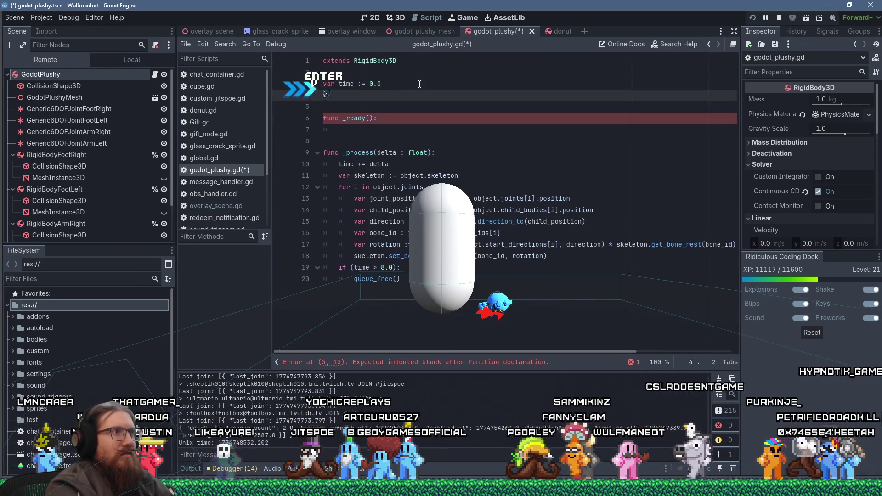
type("var skeleton")
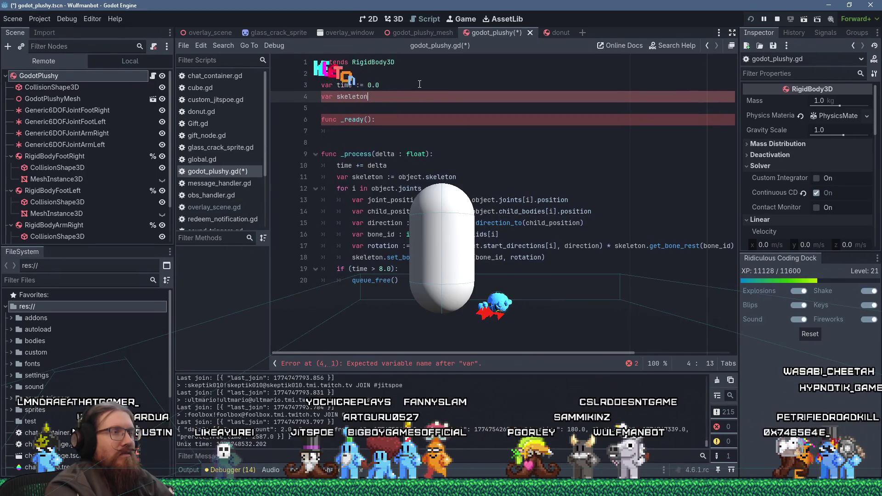
type(" : Skeleto")
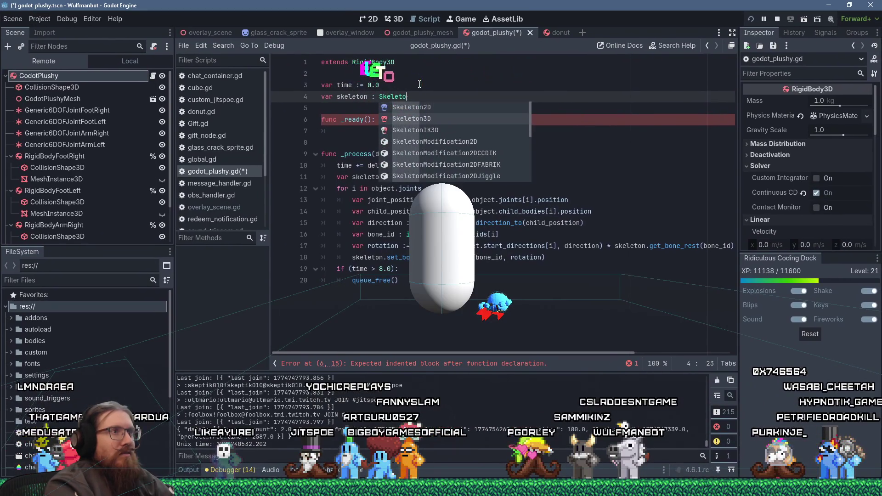
key("Return")
key("Down")
key("Down")
key("Down")
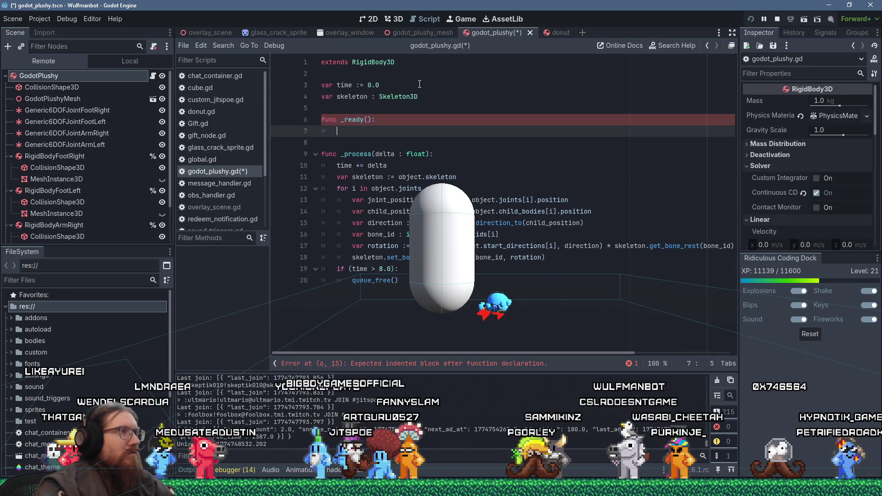
scroll(93, 151, "down", 2)
scroll(90, 164, "up", 2)
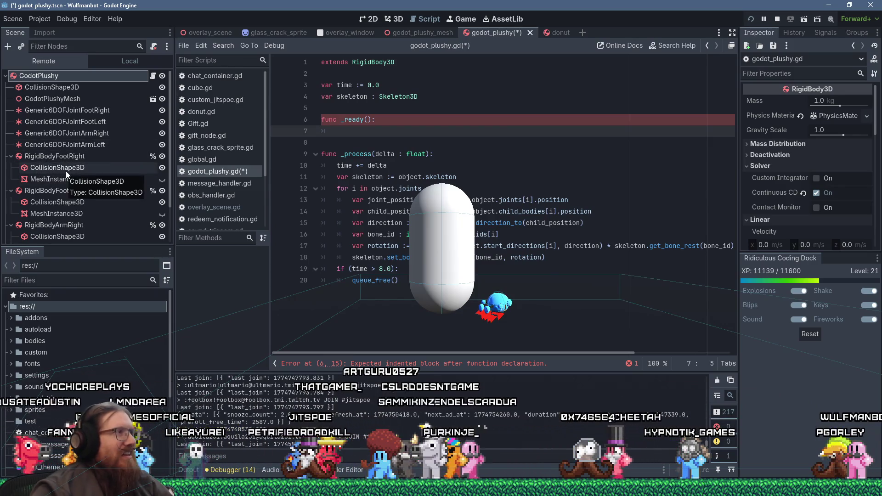
right_click(58, 76)
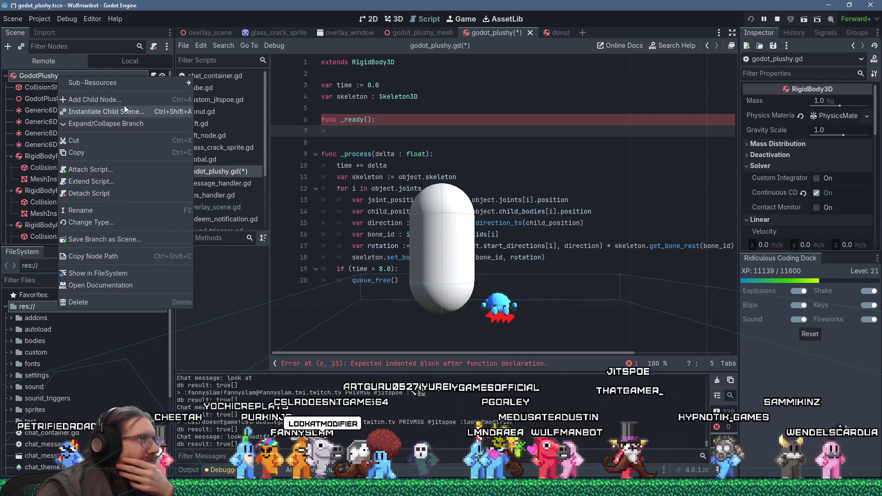
Enable Editable Children on GodotPlushyMesh and select Skeleton3D to view bones root, leg.r, arm.r, leg.l, arm.l.
left_click(49, 97)
scroll(65, 111, "down", 2)
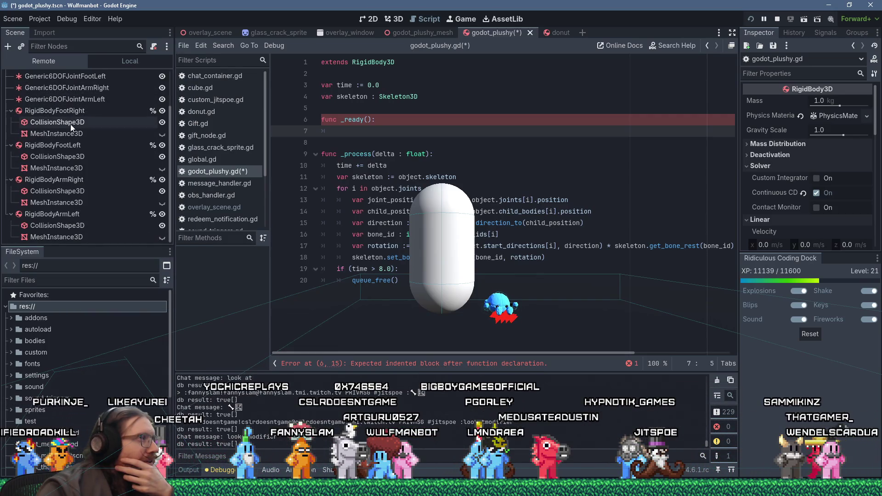
scroll(71, 125, "up", 2)
left_click(76, 99)
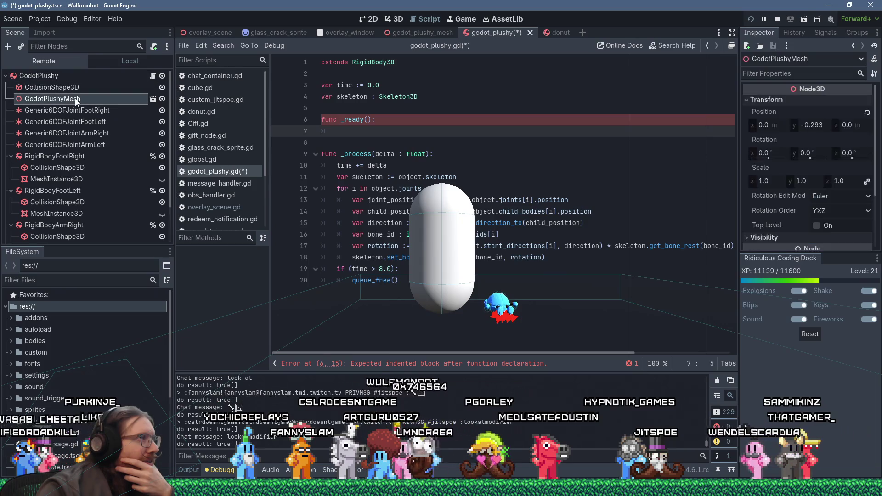
right_click(75, 98)
left_click(101, 327)
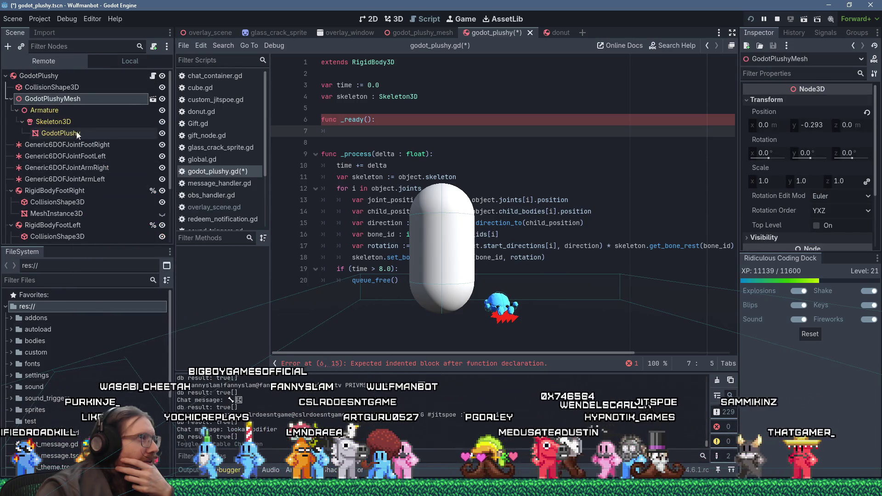
right_click(59, 122)
key("Escape")
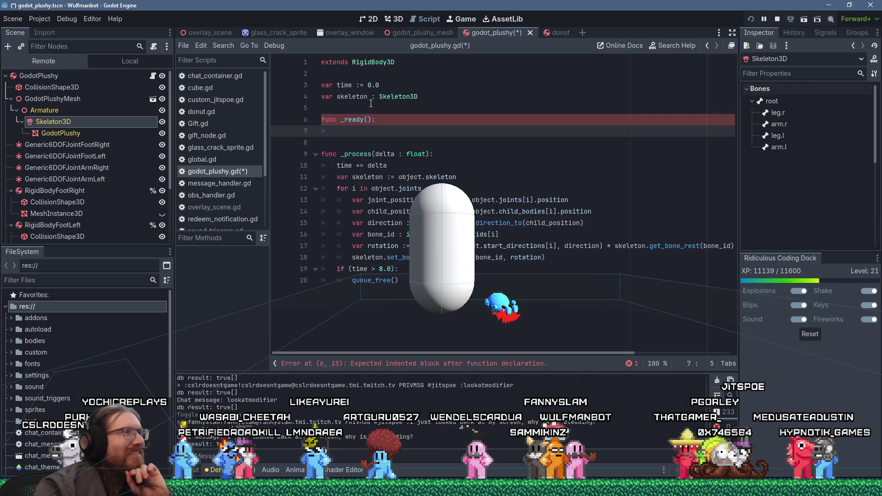
left_click(441, 98)
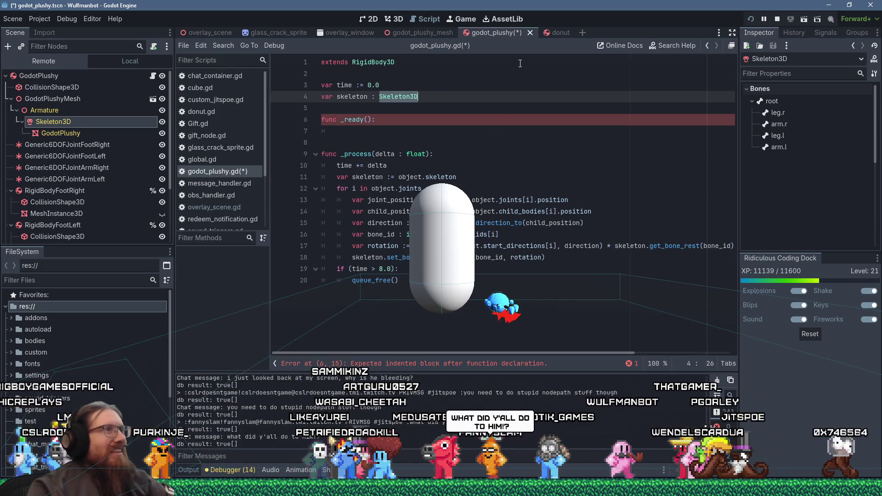
type("=")
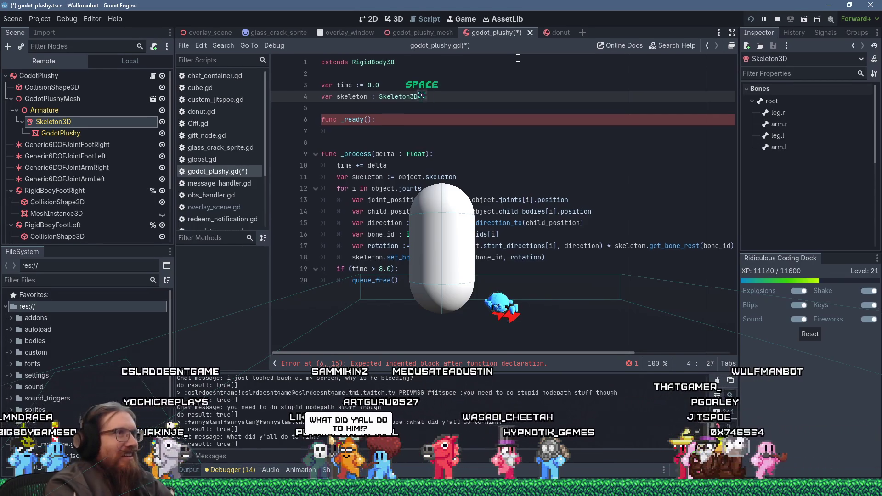
left_click_drag(92, 120, 496, 98)
type("onready")
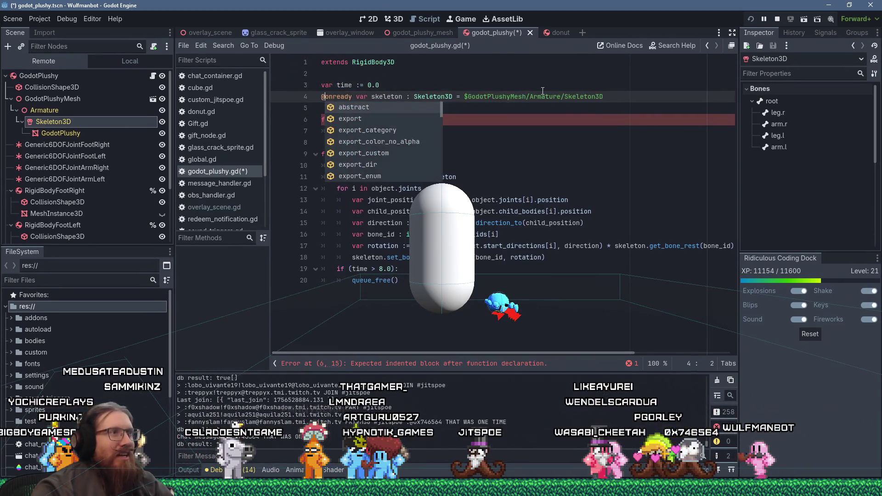
left_click(371, 120)
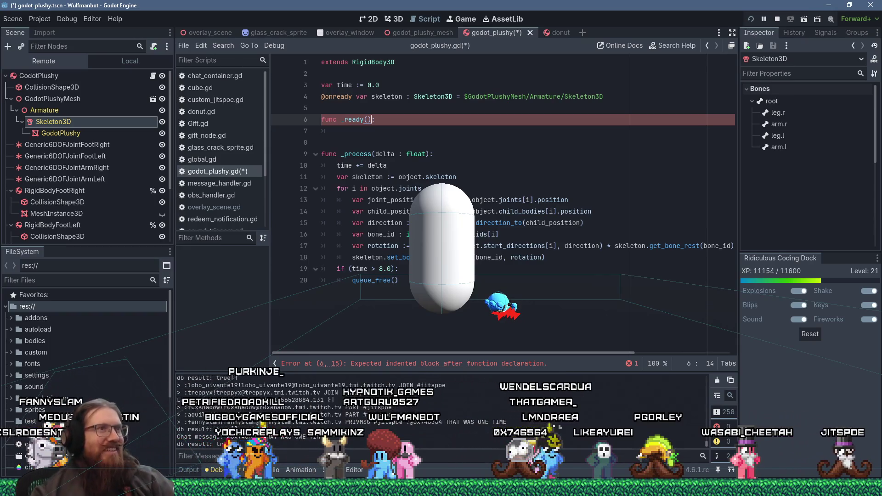
key("Down")
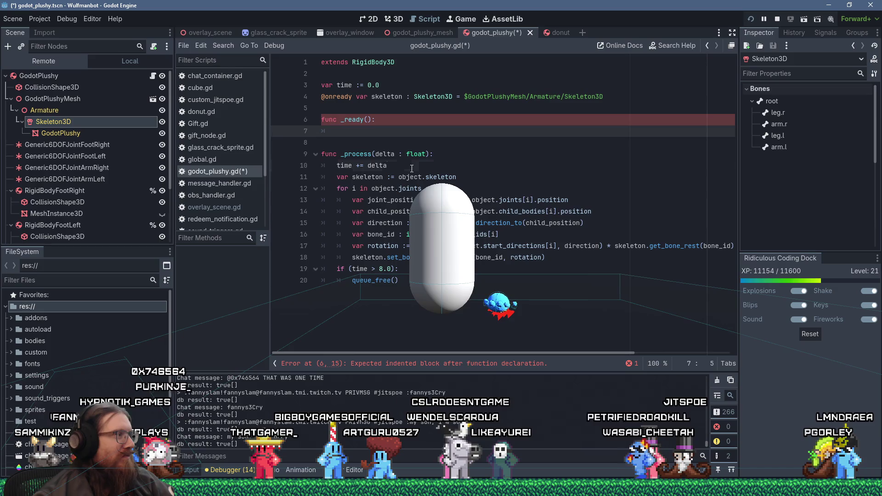
Delete the old local skeleton assignment and comment out the bone-rotation loop.
left_click(412, 168)
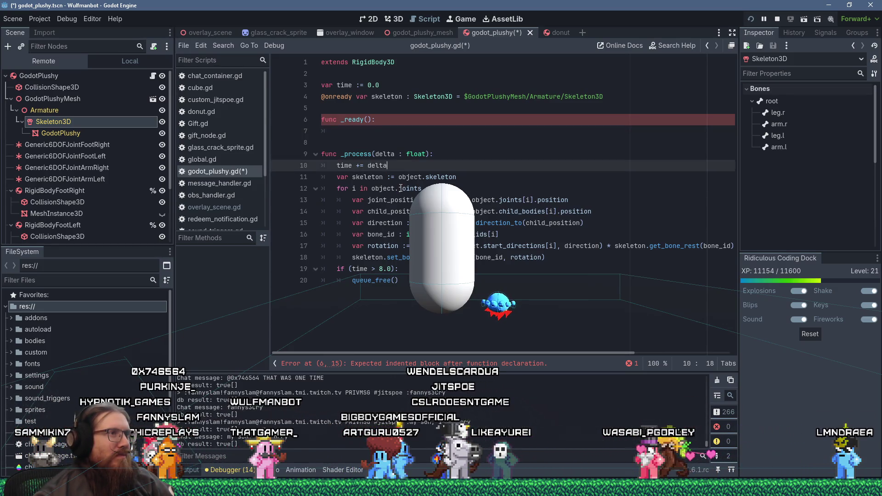
left_click_drag(461, 177, 473, 161)
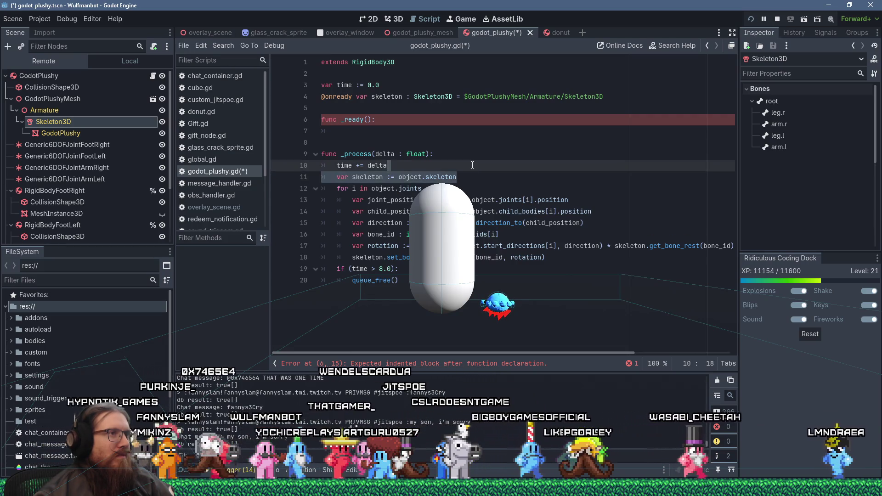
key("Delete")
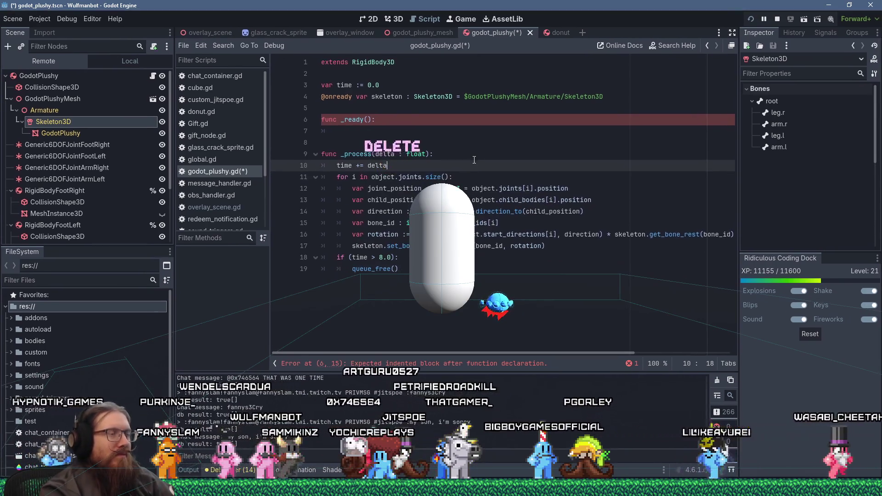
key("Down")
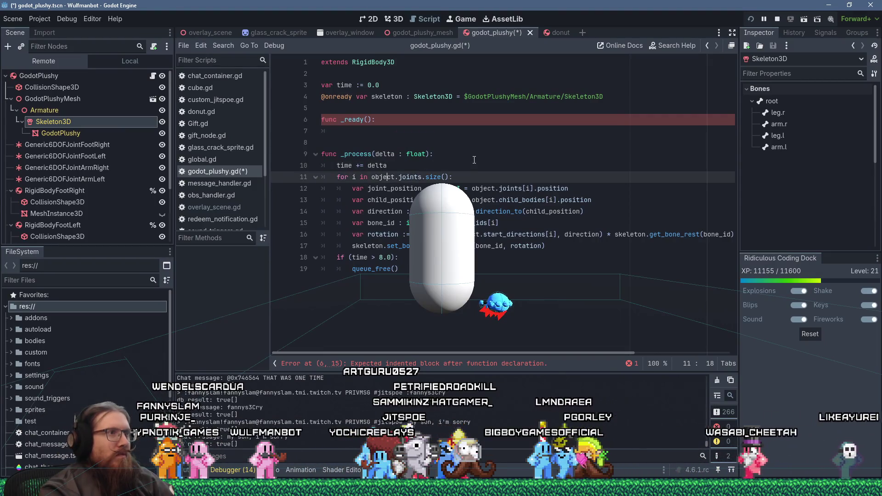
left_click_drag(567, 240, 322, 177)
key("ctrl+k")
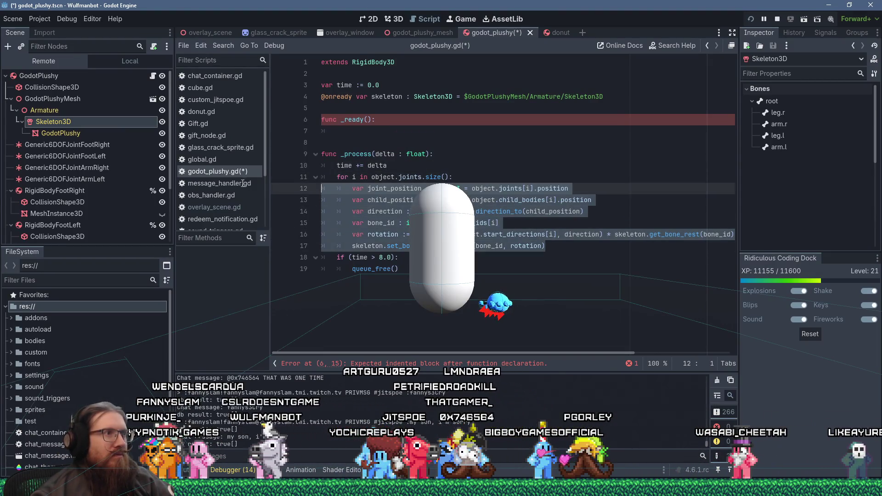
Delete the empty _ready function from godot_plushy.gd.
left_click(427, 135)
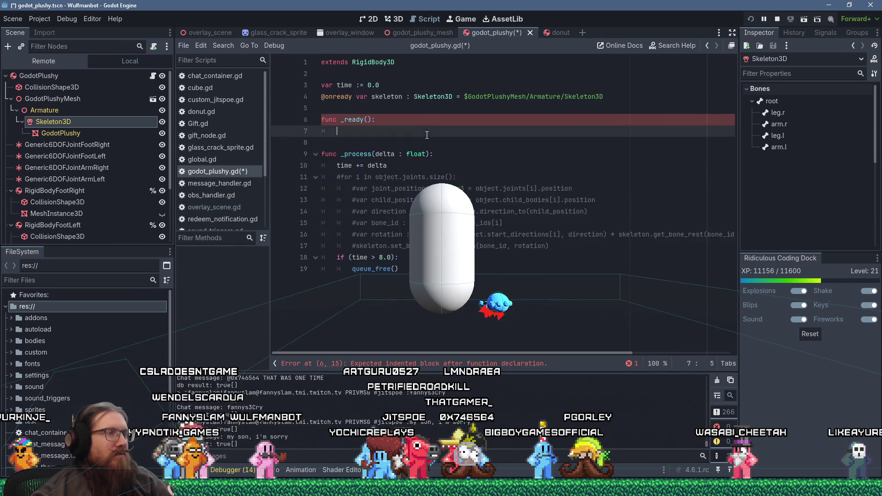
left_click_drag(339, 135, 322, 117)
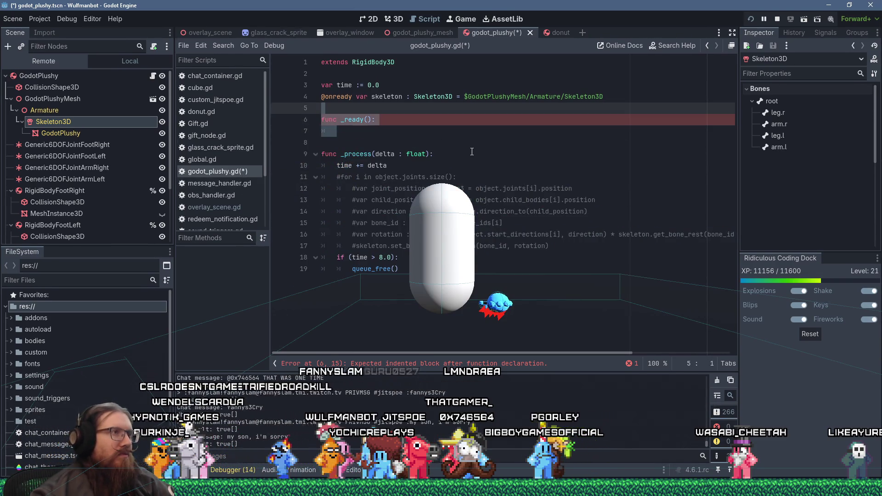
key("Delete")
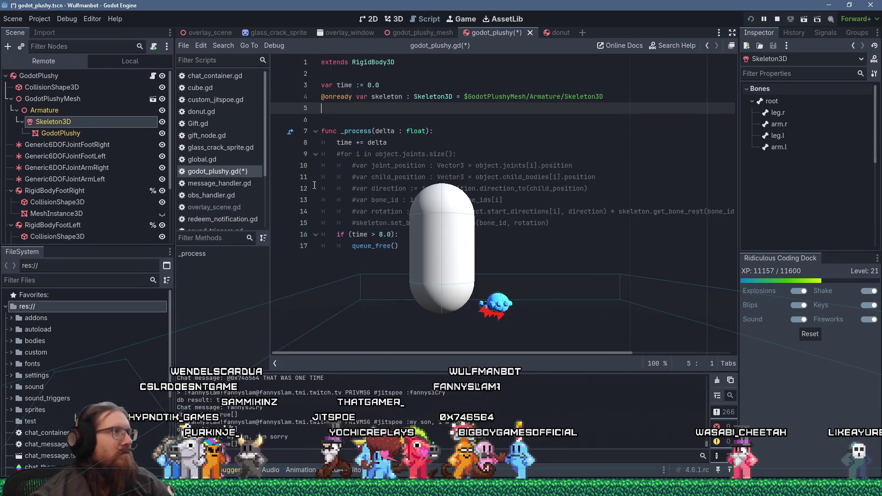
right_click(72, 123)
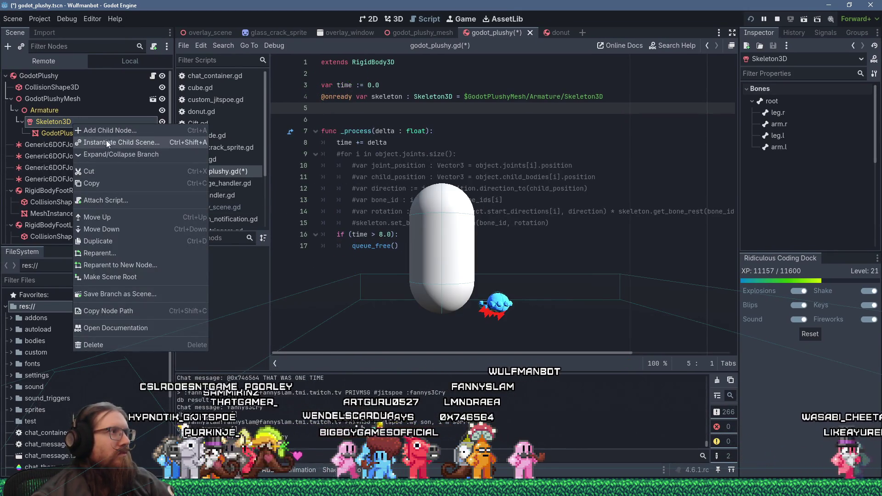
Add a LookAtModifier3D child node under Skeleton3D.
left_click(120, 133)
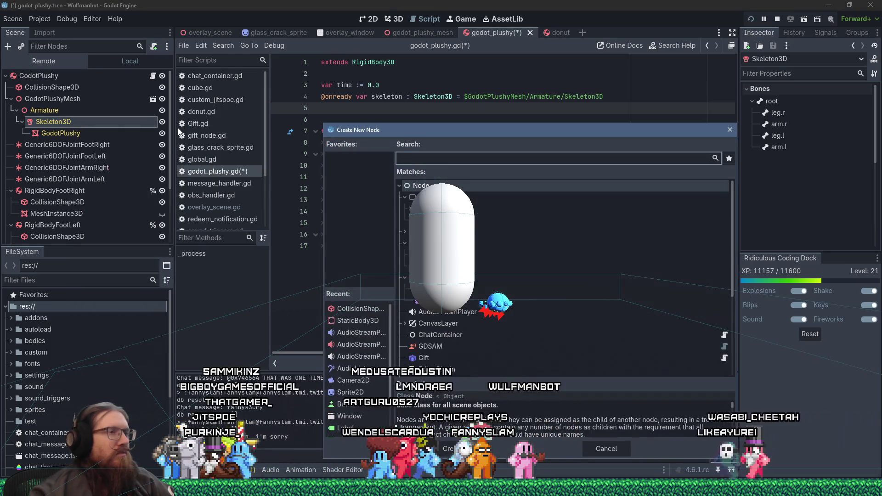
type("looka")
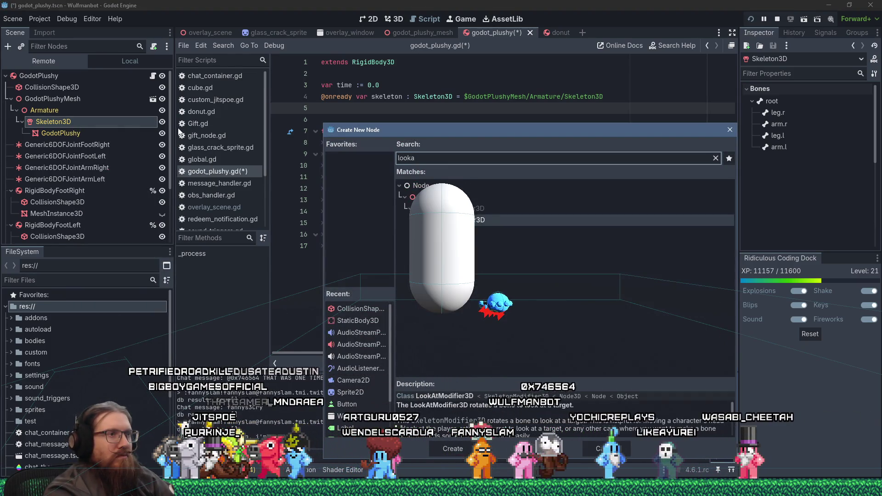
key("Return")
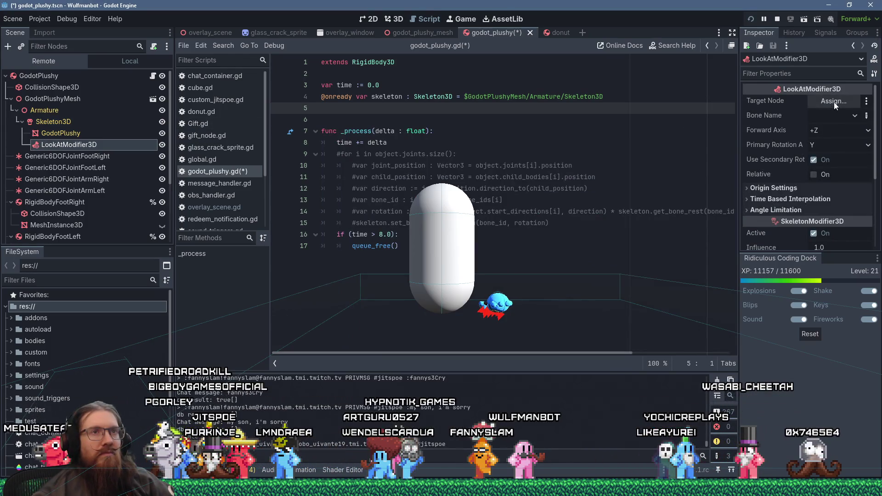
Set the modifier's bone to leg.r and its target node to RigidBodyFootRight.
left_click(832, 117)
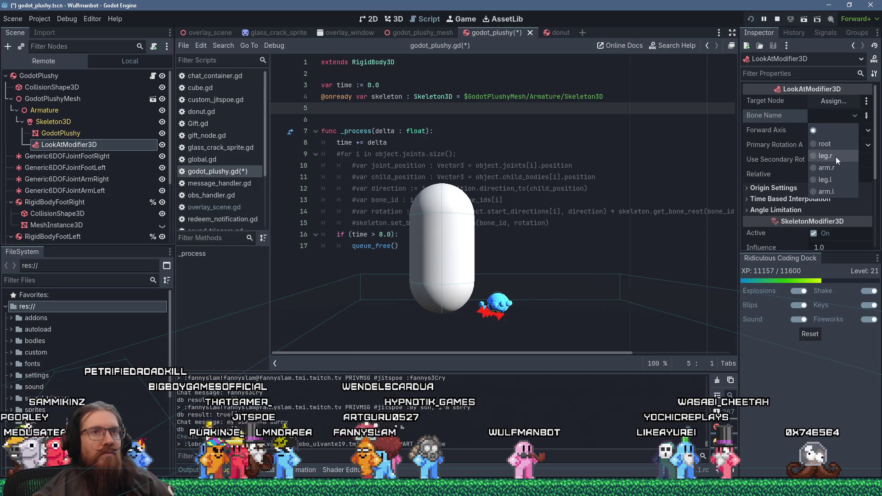
left_click(837, 157)
left_click(836, 104)
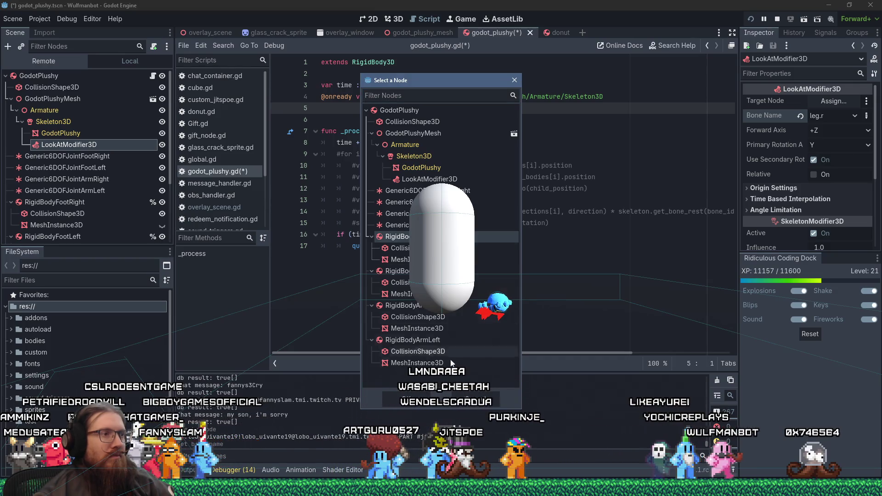
left_click(415, 399)
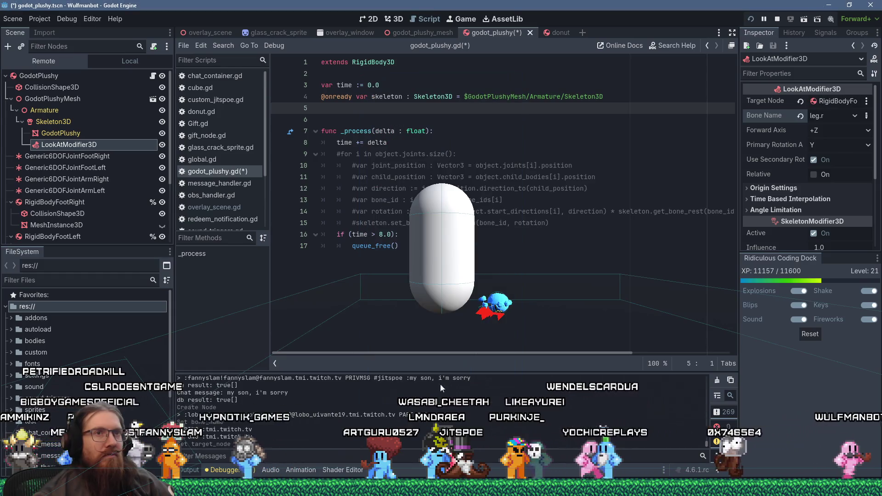
left_click(842, 132)
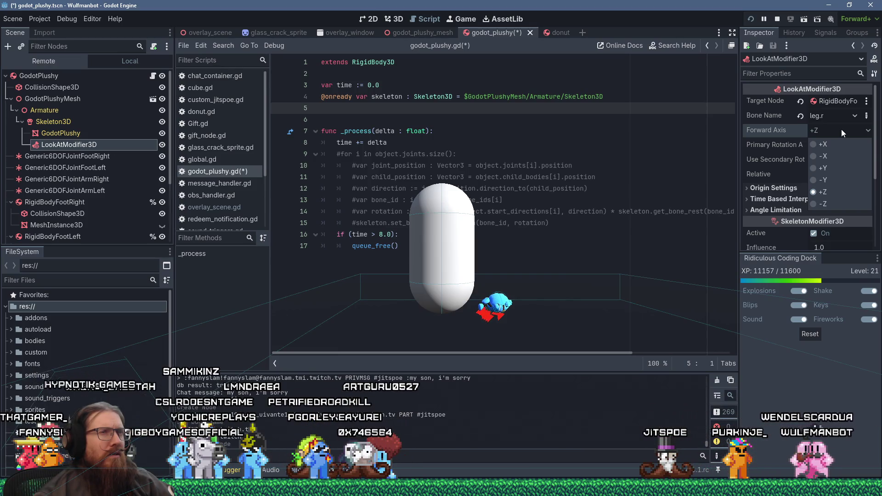
Keep the modifier's forward axis at +Z and primary rotation axis at Y, then start renaming it.
left_click(842, 130)
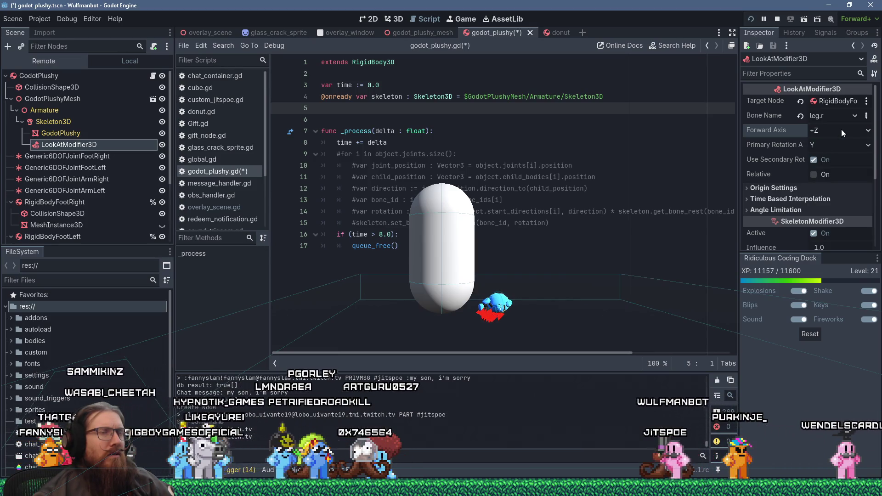
left_click(842, 148)
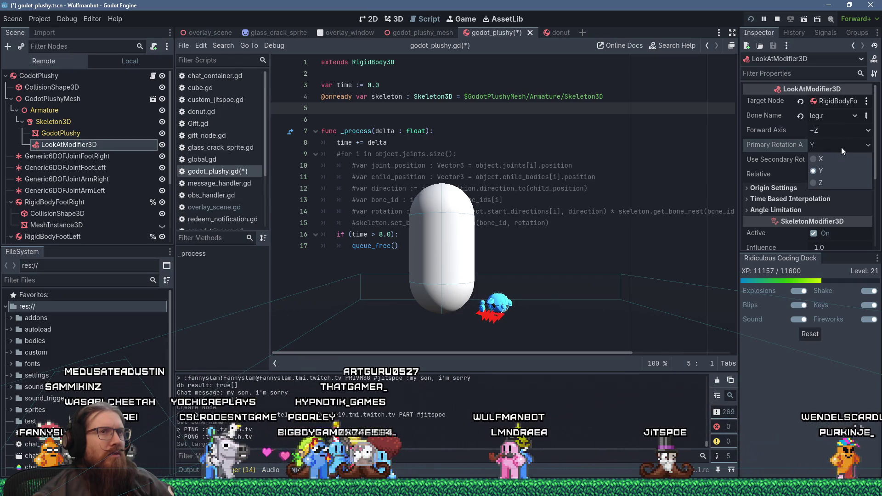
left_click(842, 147)
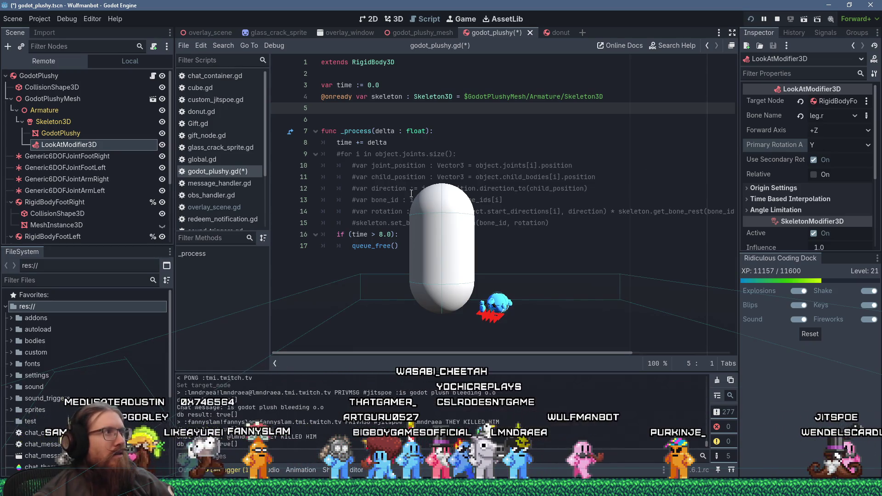
right_click(102, 145)
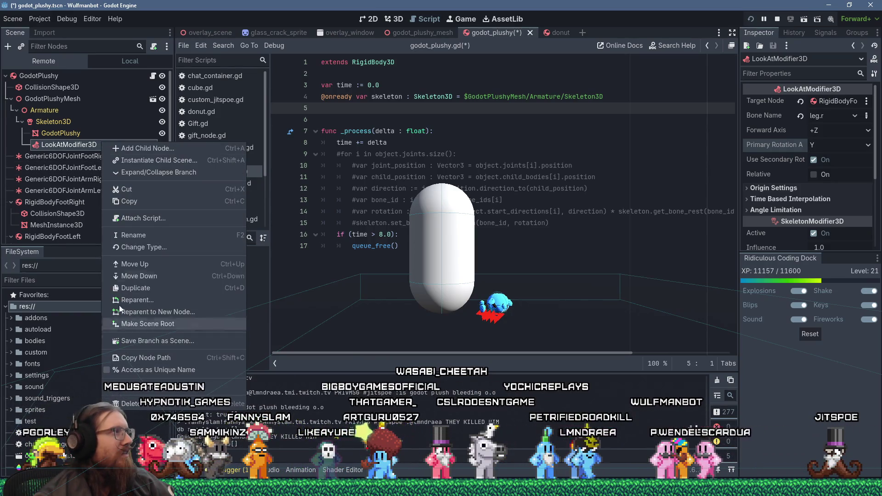
double_click(88, 145)
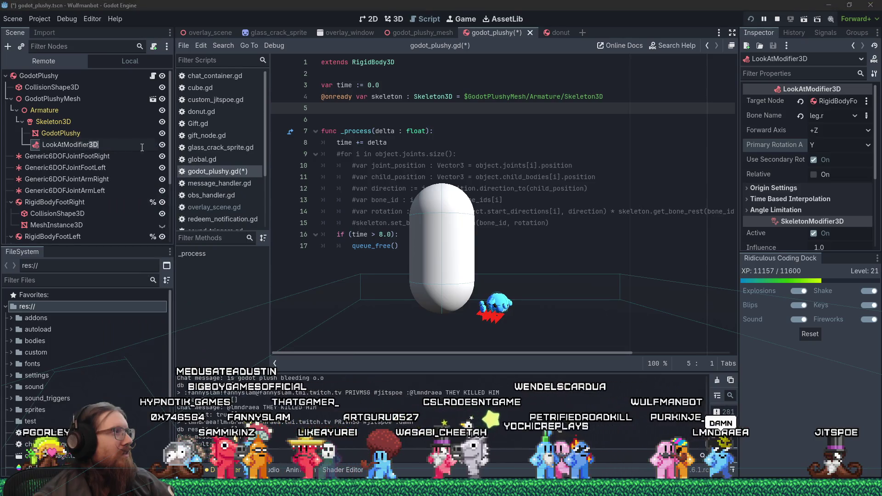
Name the modifier LookAtModifierRightLeg and duplicate it as LookAtModifierRightArm.
type("RightLeg")
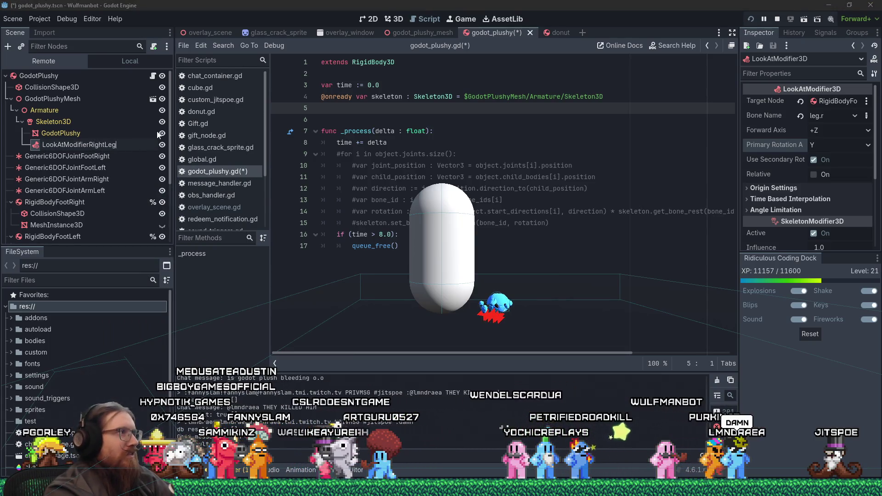
key("Return")
right_click(95, 146)
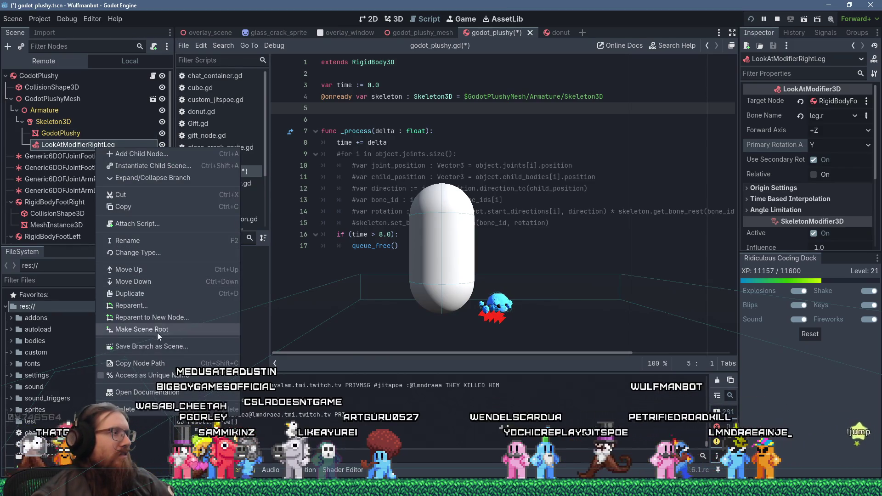
left_click(159, 297)
double_click(109, 156)
key("BackSpace")
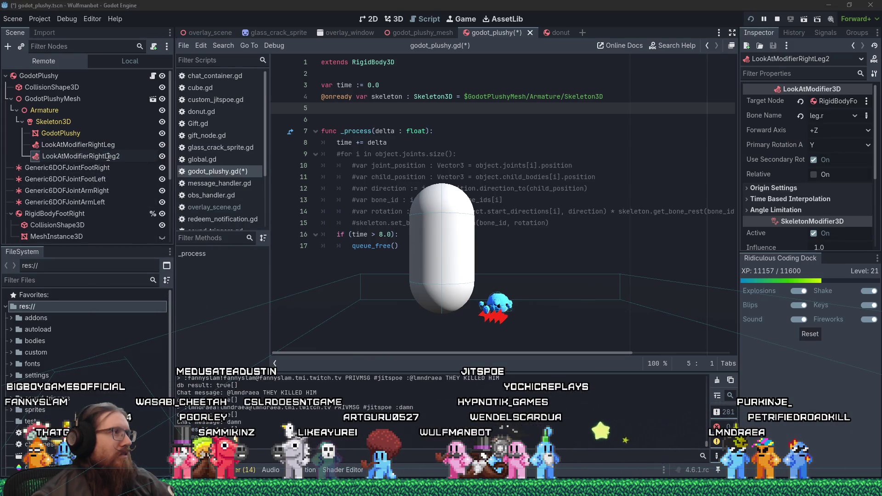
type("Arm")
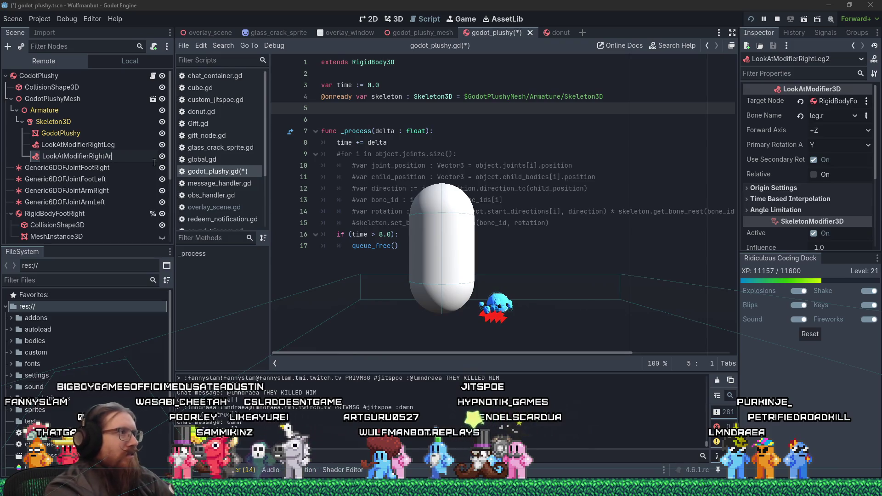
key("Return")
Set LookAtModifierRightArm's bone to arm.r and target the right arm rigid body, then save and restart the game.
left_click(828, 114)
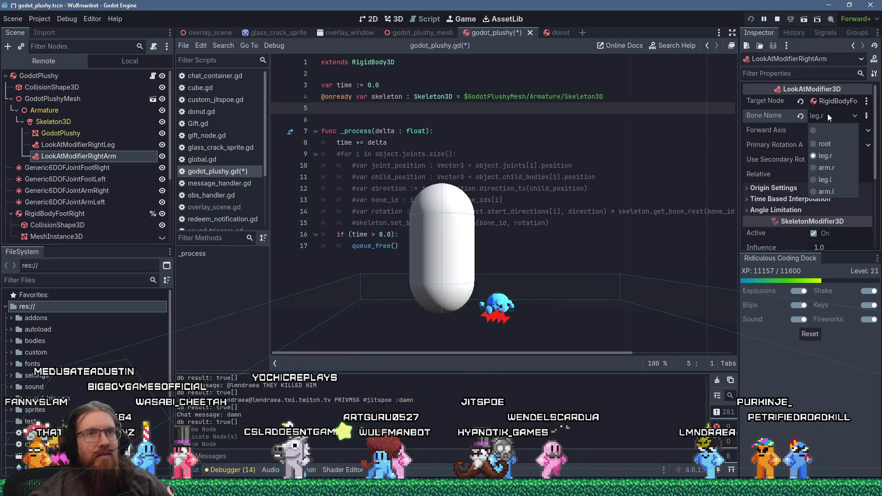
left_click(842, 170)
left_click(839, 101)
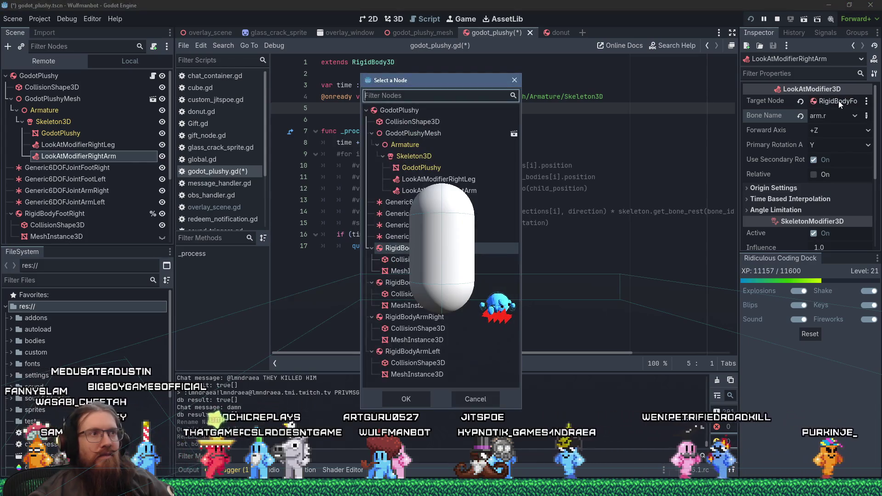
double_click(445, 317)
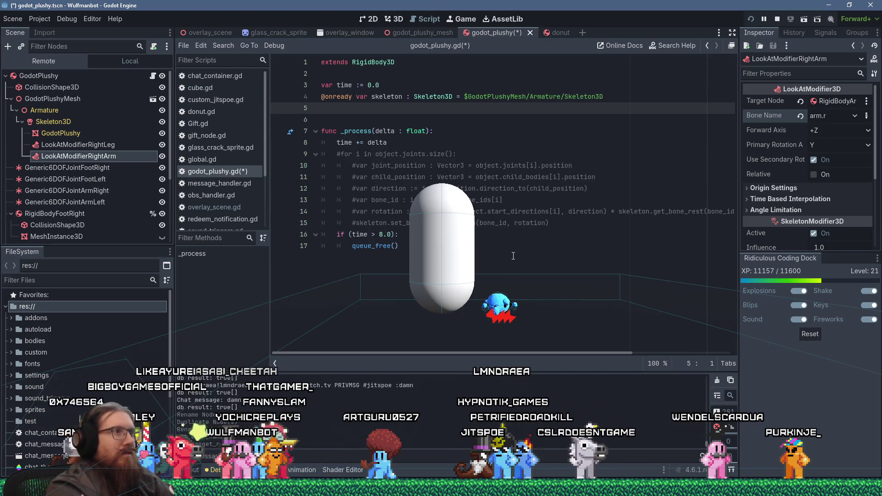
key("ctrl+s")
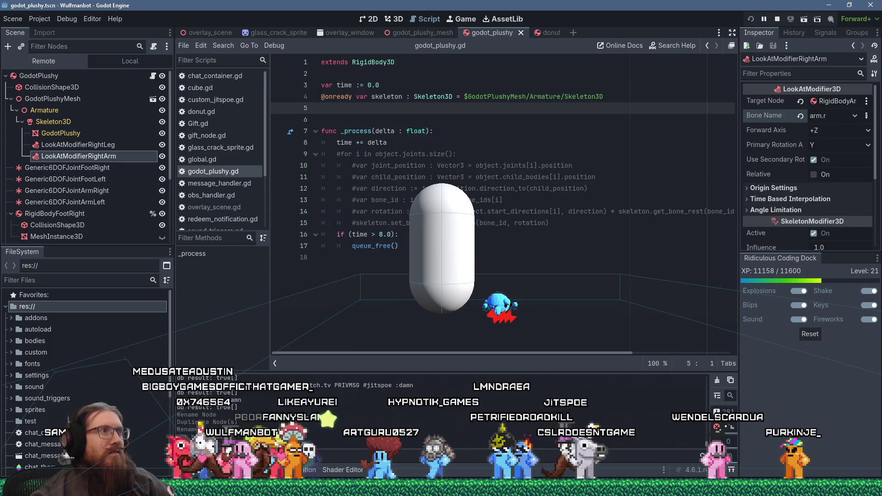
left_click(751, 20)
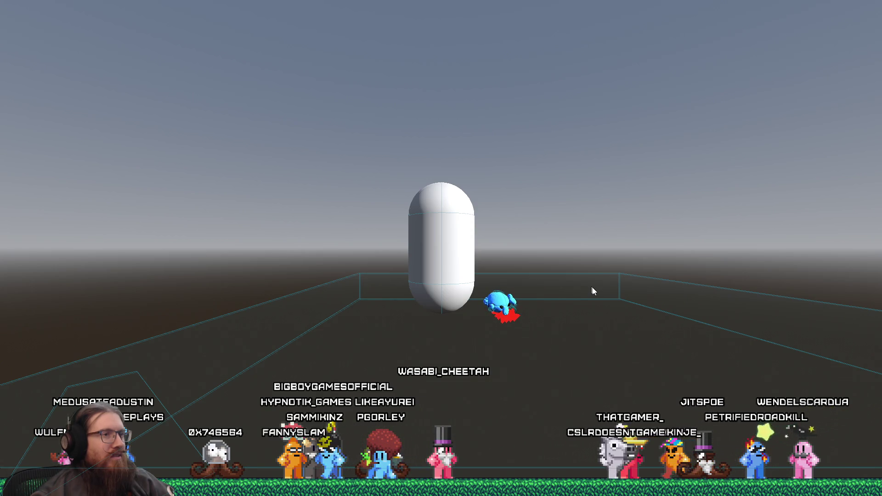
Back in the editor, set LookAtModifierRightArm's forward axis to -Z.
left_click(515, 309)
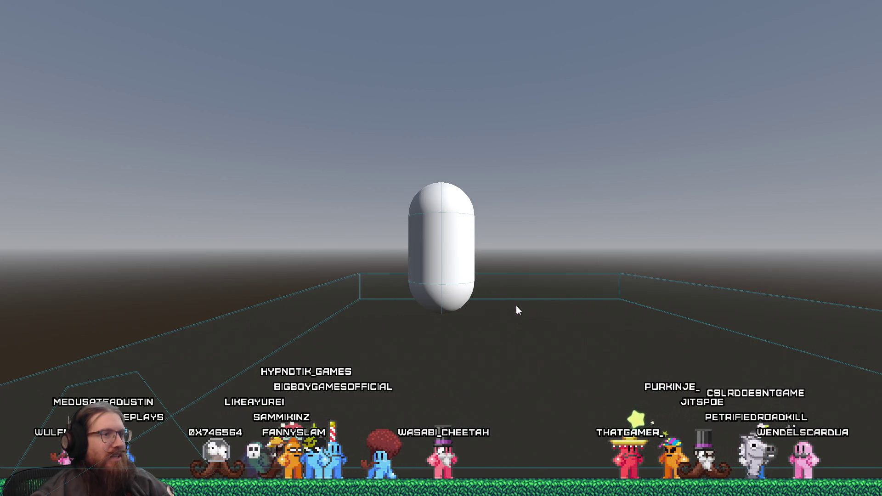
key("alt+Tab")
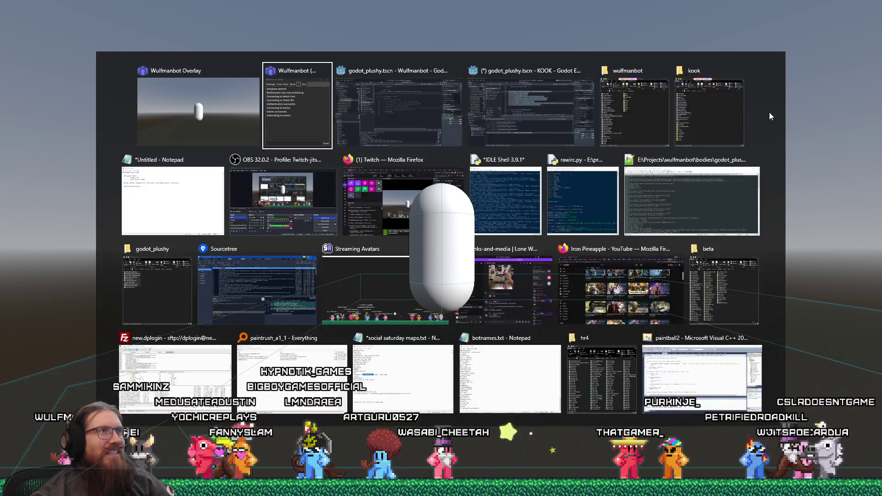
key("alt+Tab")
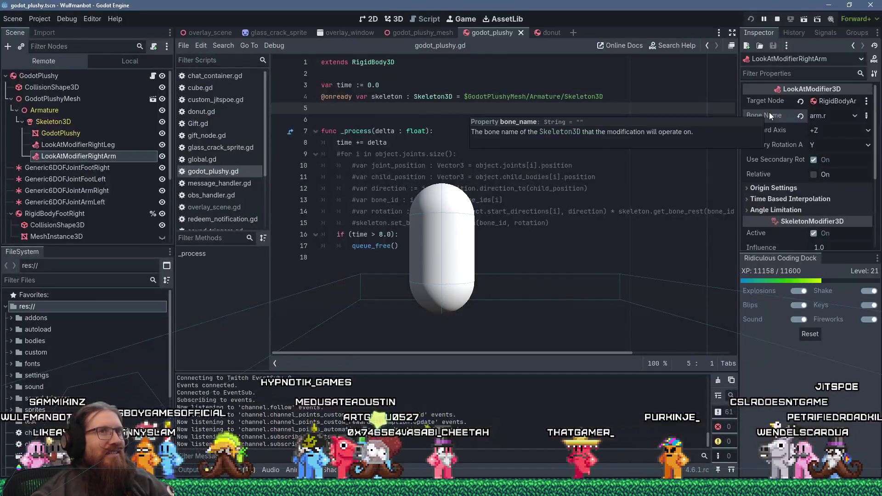
left_click(847, 129)
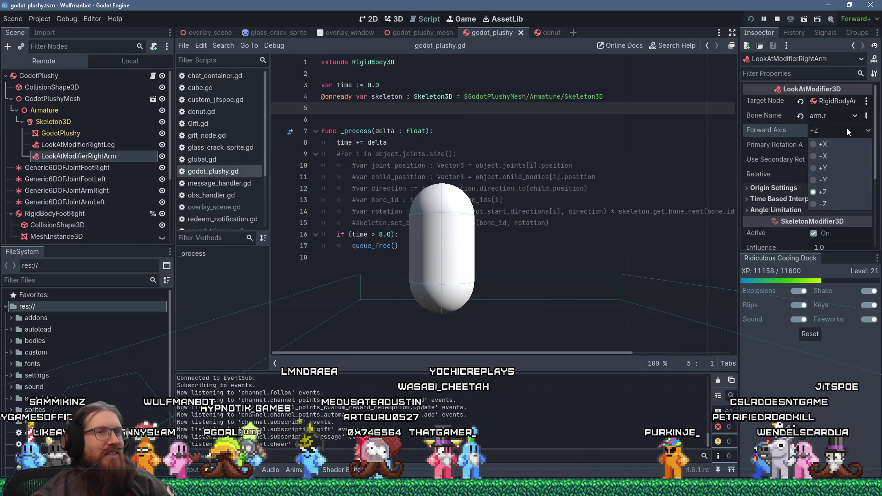
left_click(832, 203)
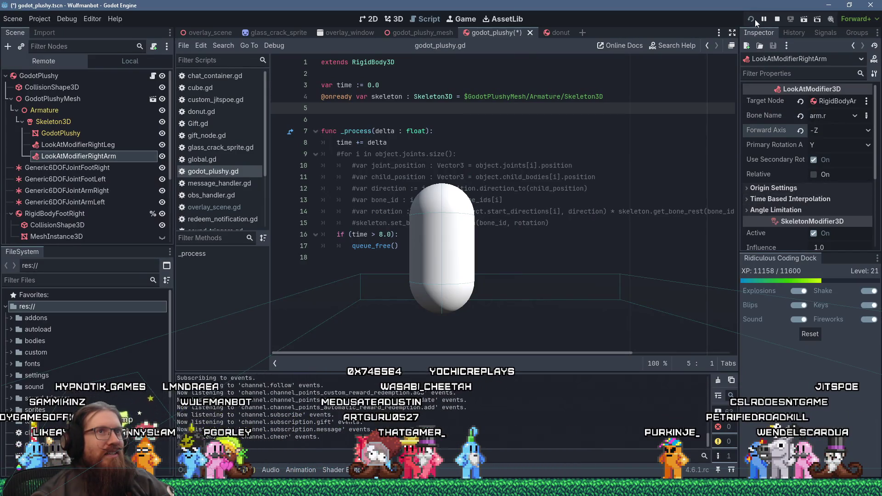
Relaunch the game to test the -Z arm axis and return to the forward axis options.
left_click(752, 18)
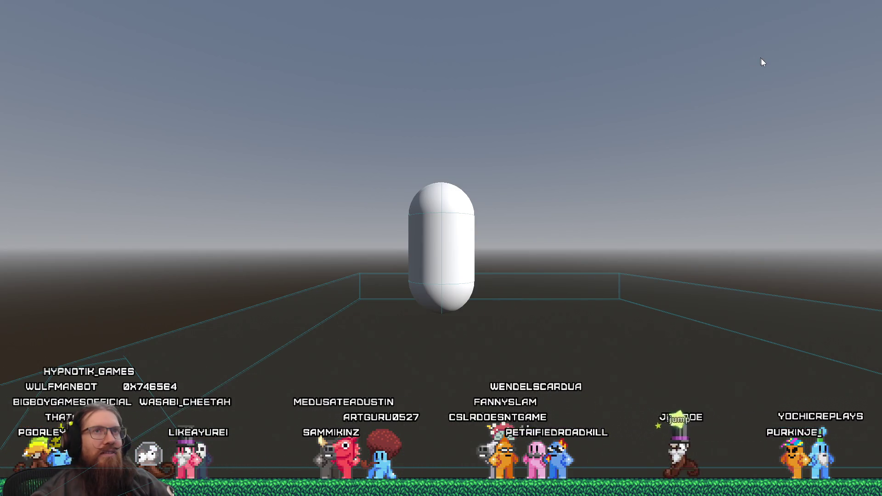
key("alt+Tab")
key("alt+Tab")
left_click(845, 131)
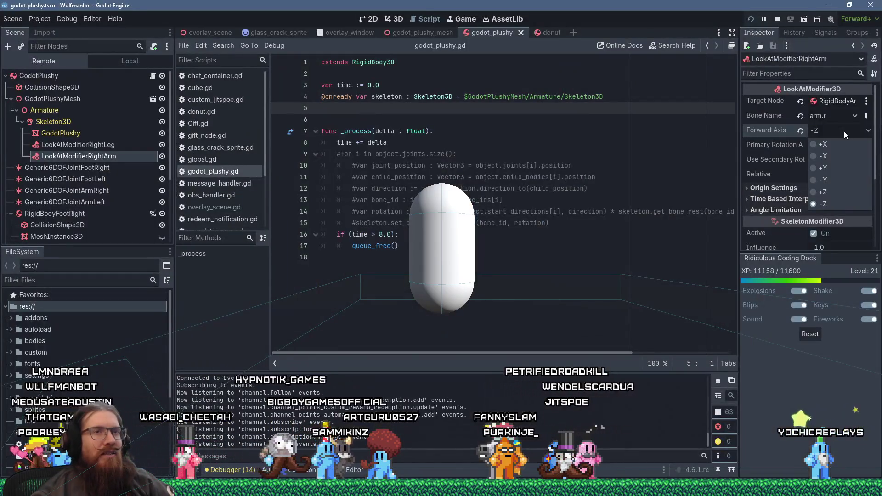
Set the right arm modifier's forward axis to +Y and primary rotation axis to X.
left_click(850, 168)
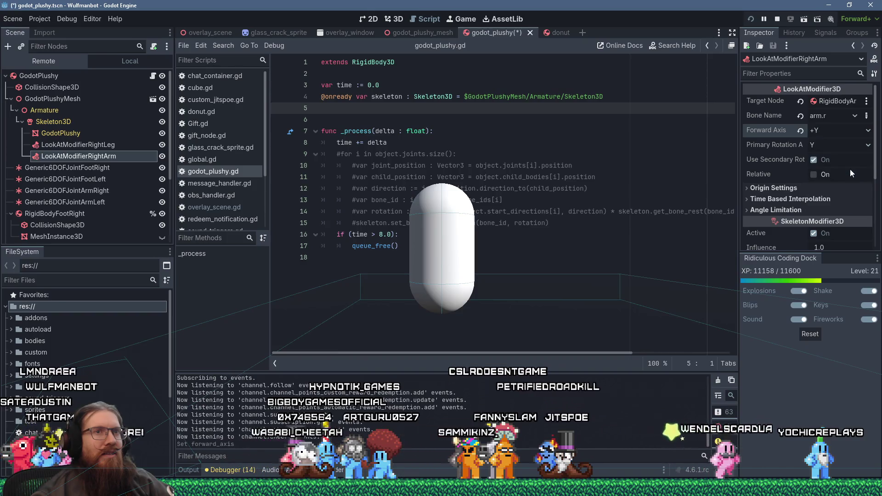
left_click(842, 145)
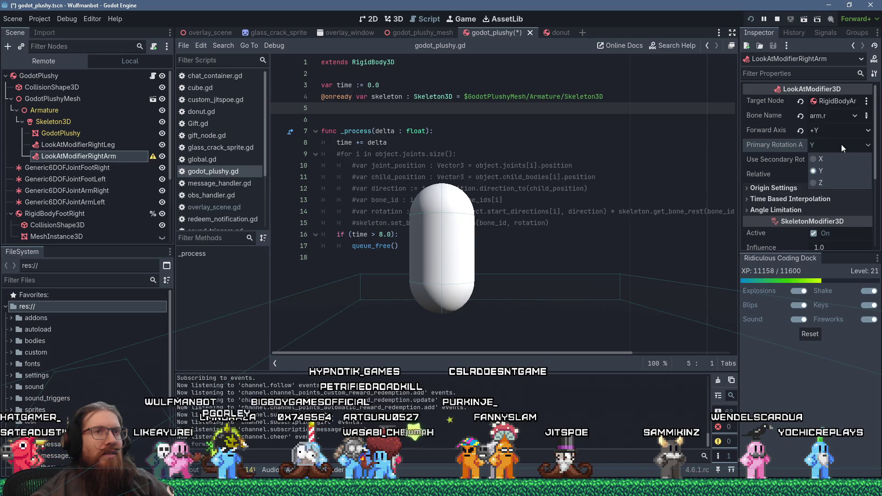
left_click(842, 145)
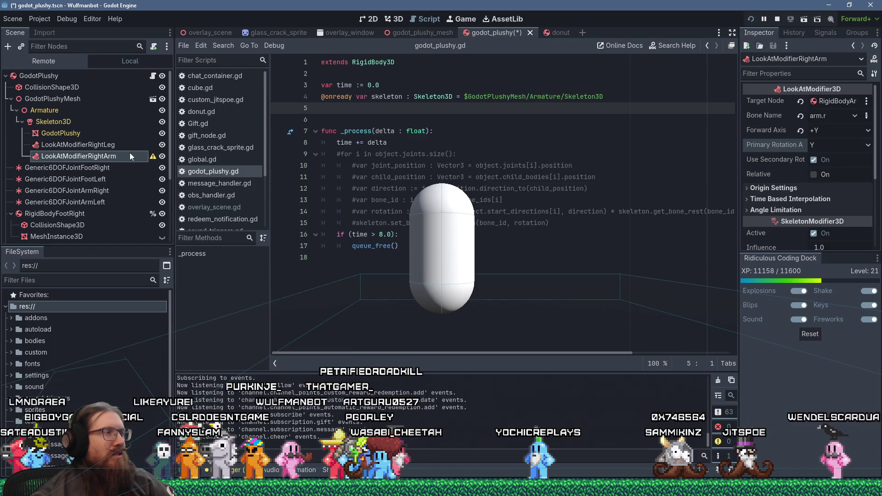
mouse_move(153, 159)
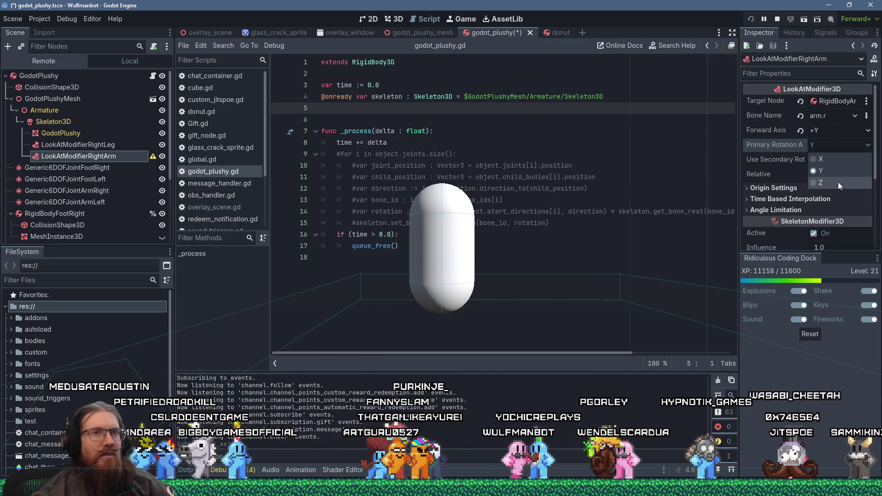
left_click(834, 157)
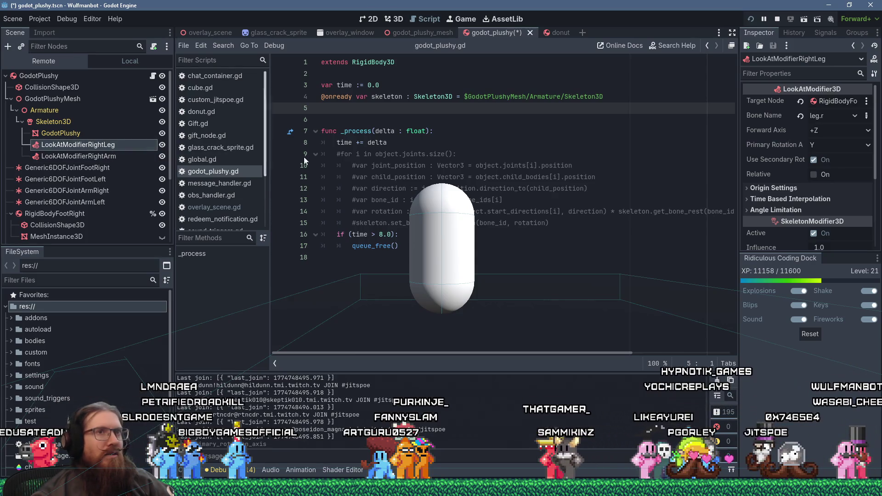
Set the right leg modifier's forward axis to +Y and run the project with F5 to test.
left_click(839, 134)
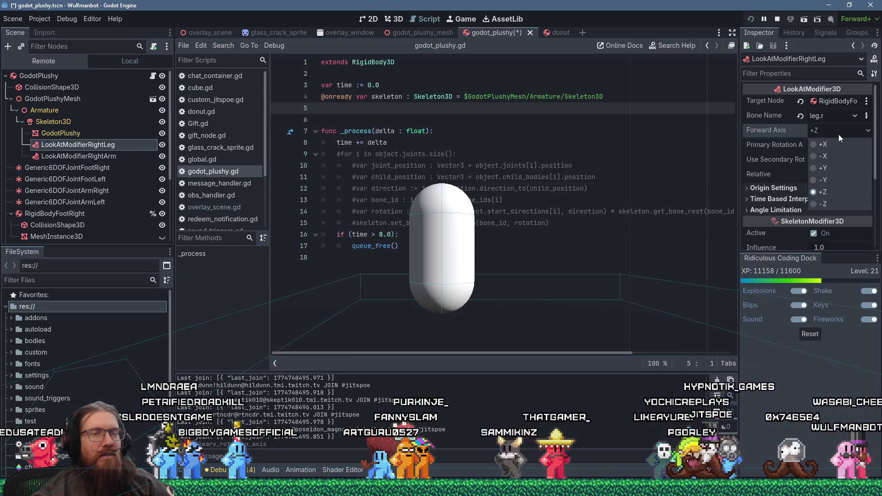
left_click(842, 169)
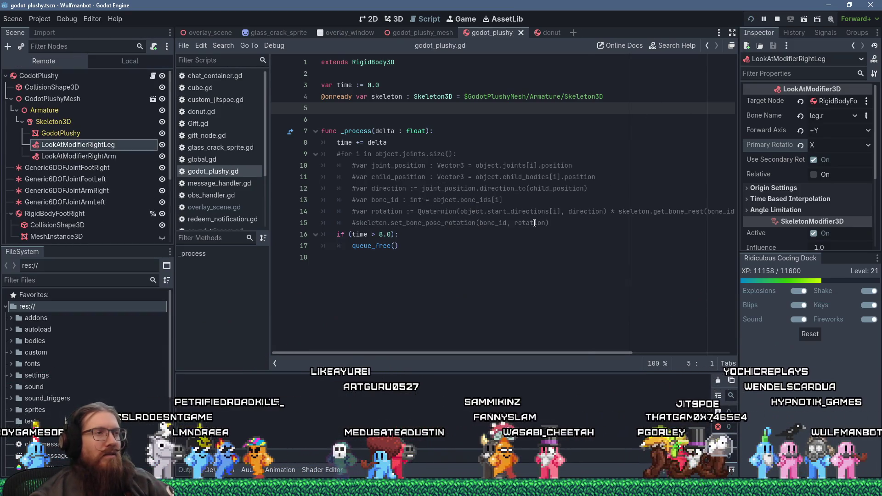
key("F5")
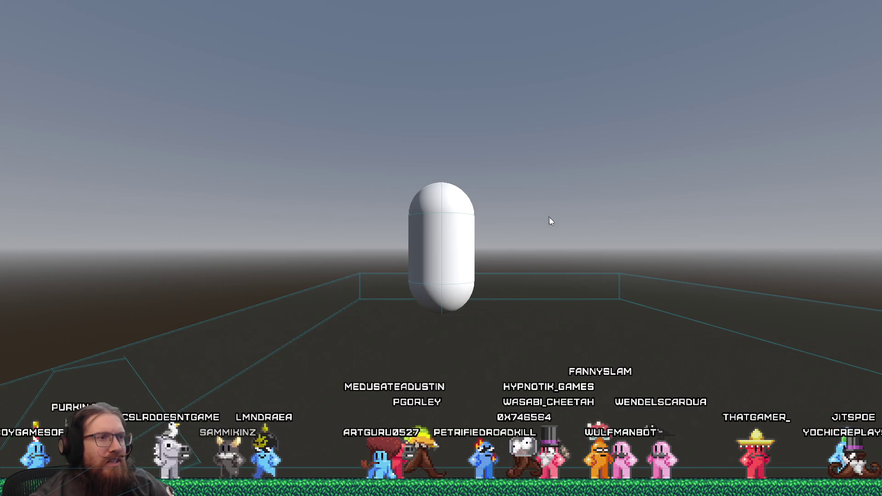
key("alt+Tab")
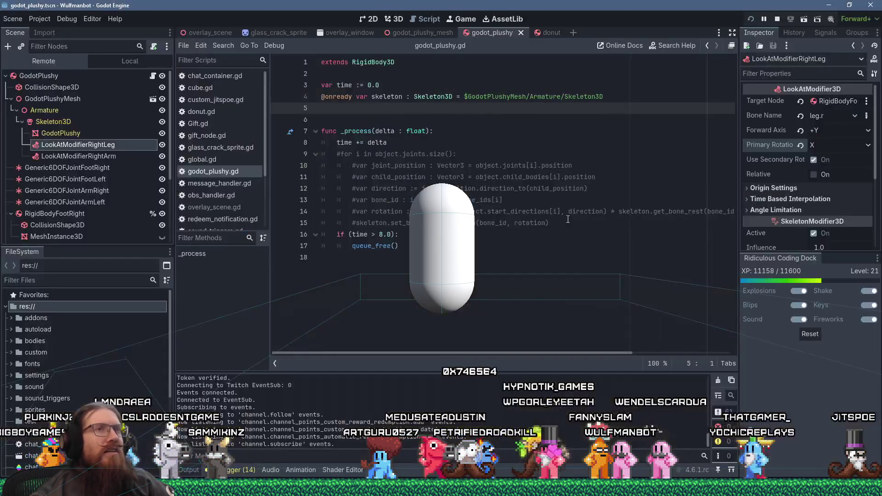
left_click(76, 20)
Select both right-side look-at modifiers and duplicate them.
left_click(76, 21)
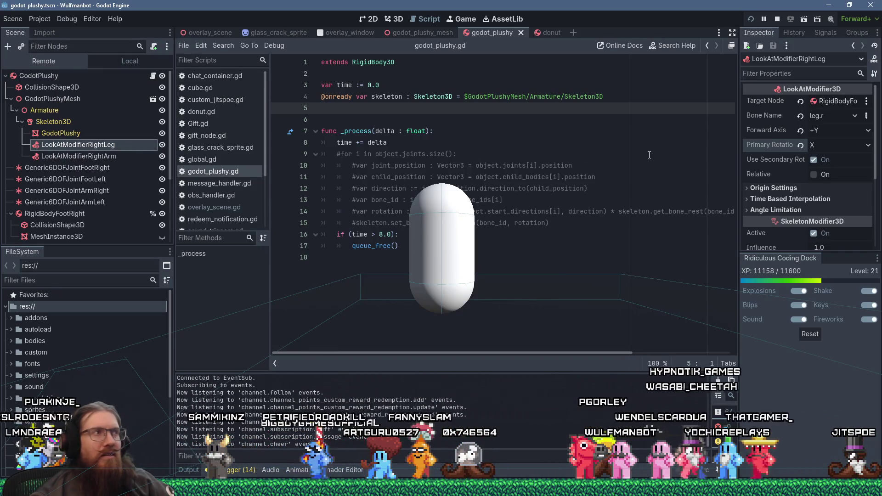
left_click(97, 156)
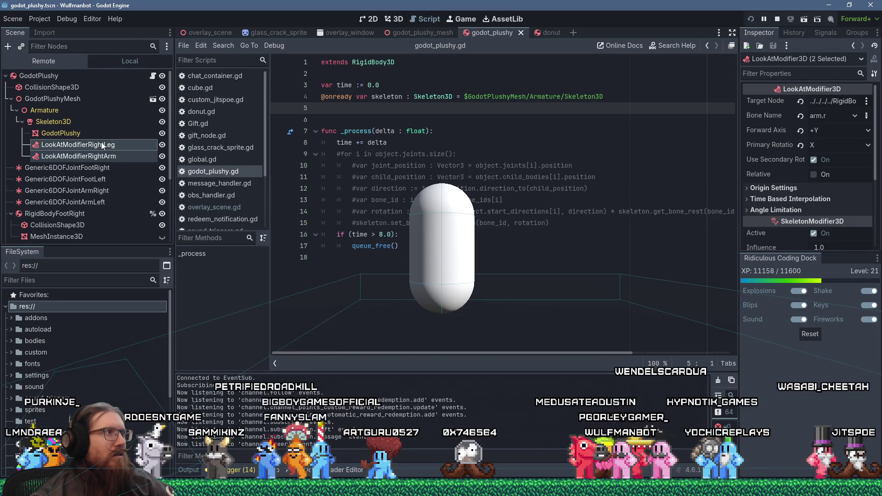
right_click(102, 145)
left_click(154, 230)
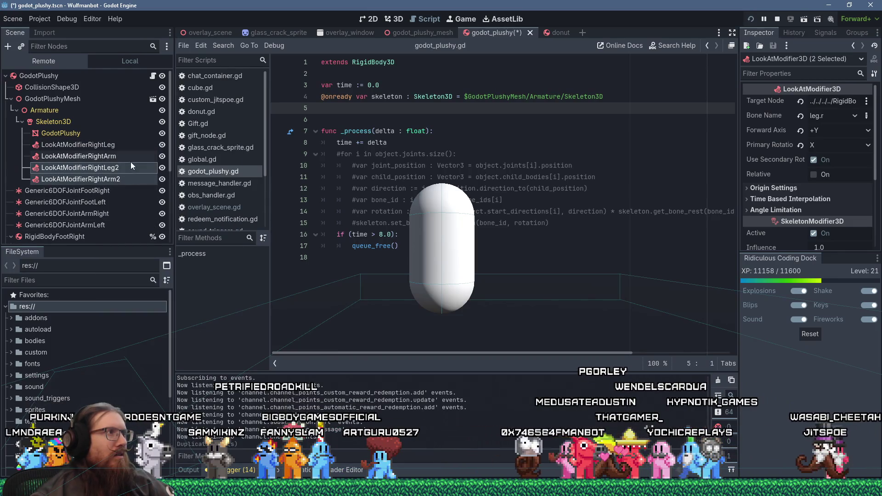
Rename the leg copy LookAtModifierLeftLeg, with bone leg.l aimed at the left leg rigid body.
double_click(114, 166)
key("BackSpace")
key("BackSpace")
key("BackSpace")
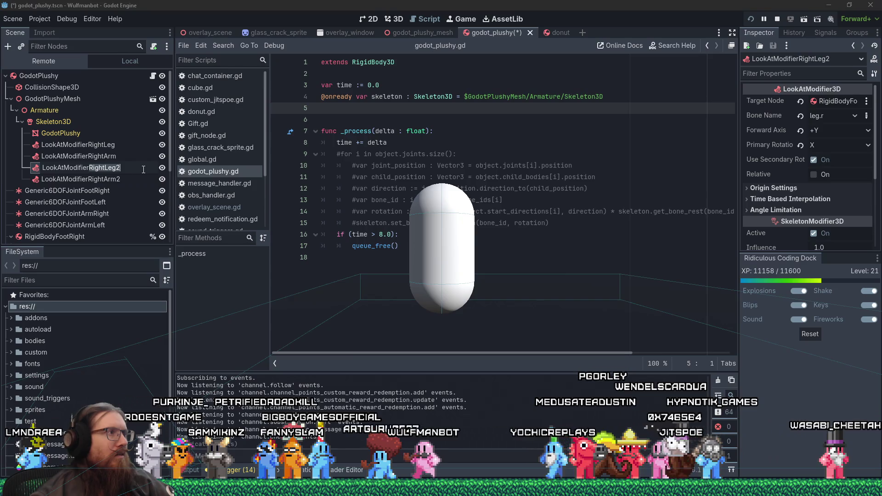
type("LeftLe")
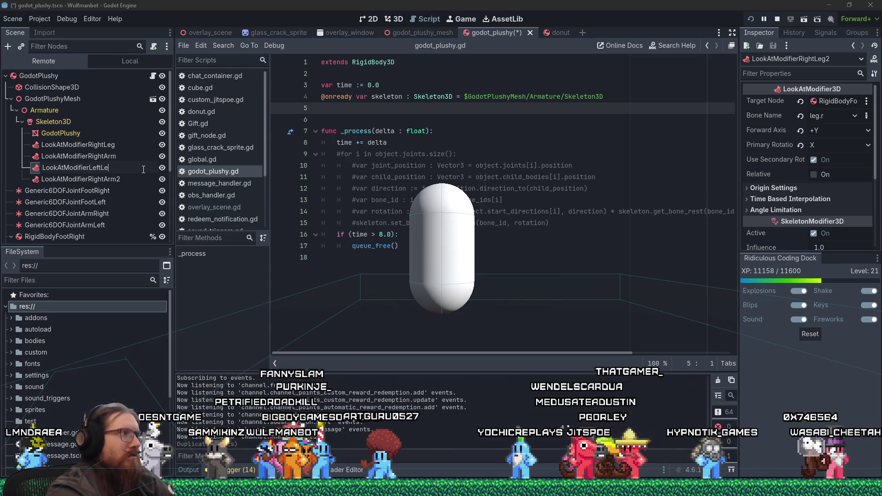
type("g")
key("Return")
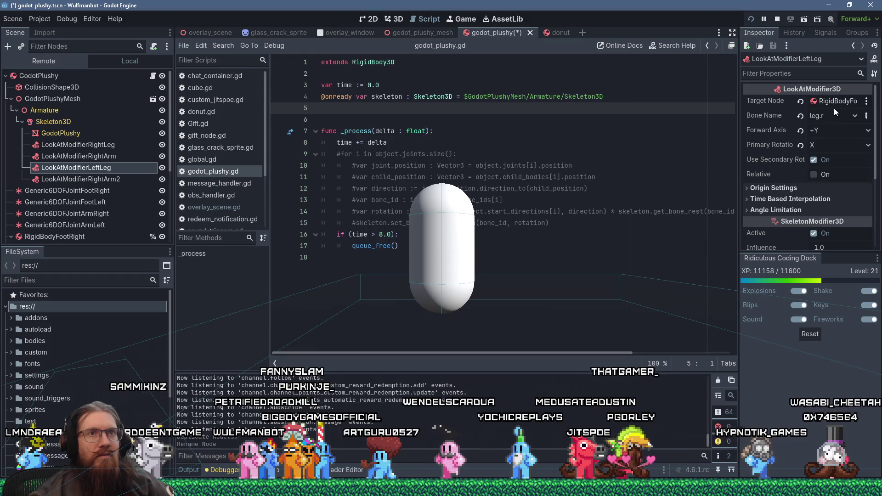
left_click(832, 114)
left_click(837, 175)
left_click(825, 100)
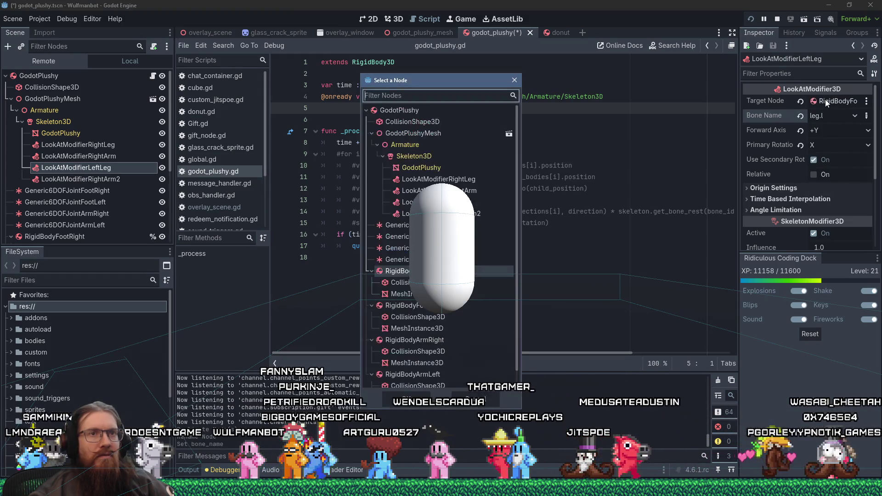
scroll(471, 351, "down", 1)
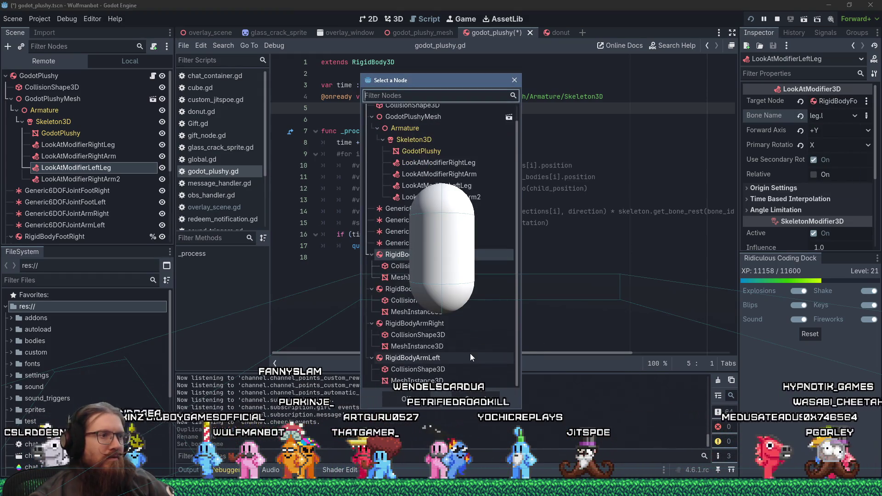
left_click(459, 289)
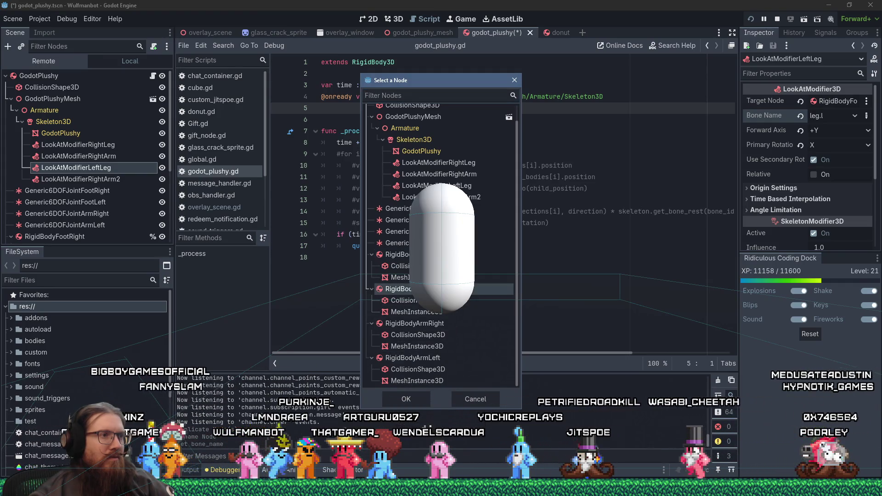
left_click(412, 399)
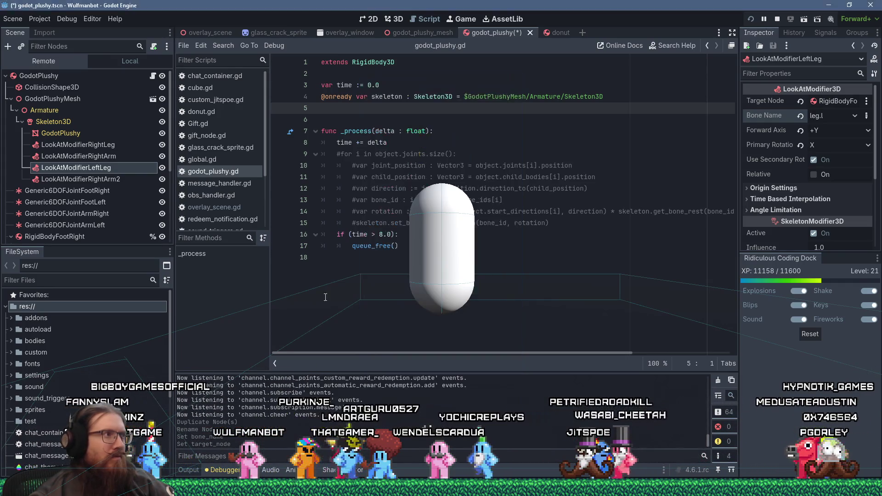
Rename the arm copy LookAtModifierLeftArm with bone arm.l and a new target, then save and run.
double_click(113, 179)
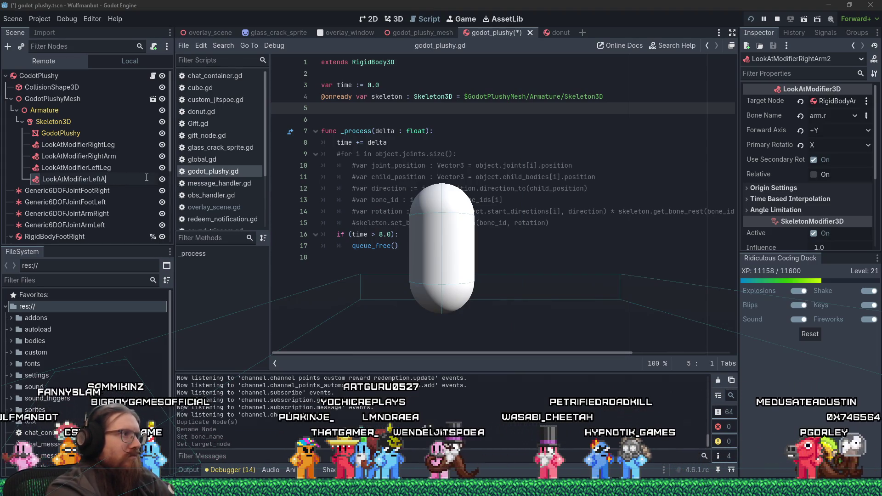
key("Return")
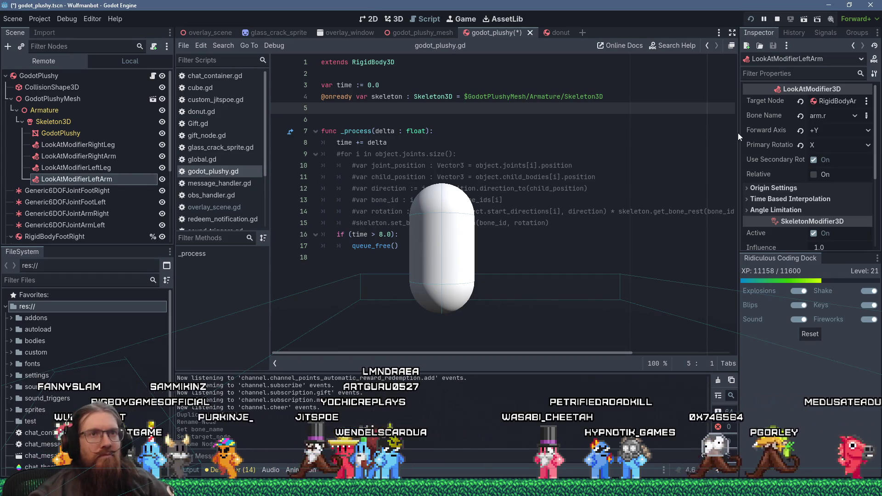
left_click(828, 115)
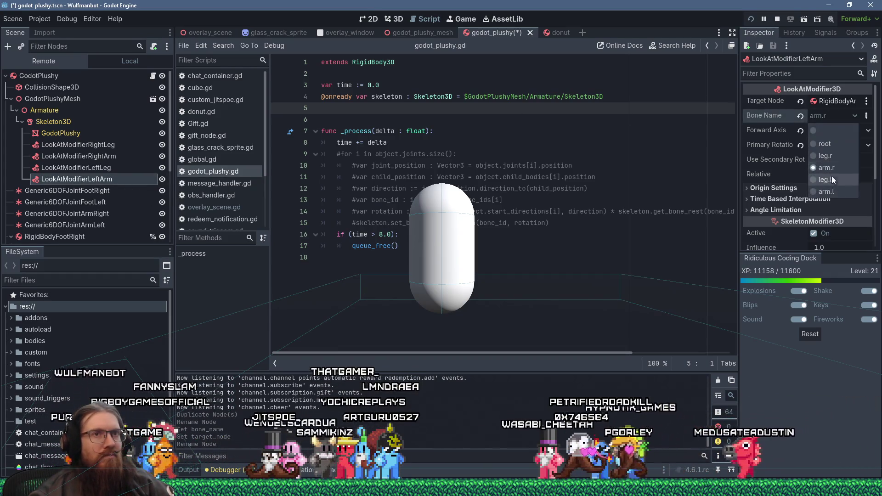
left_click(831, 192)
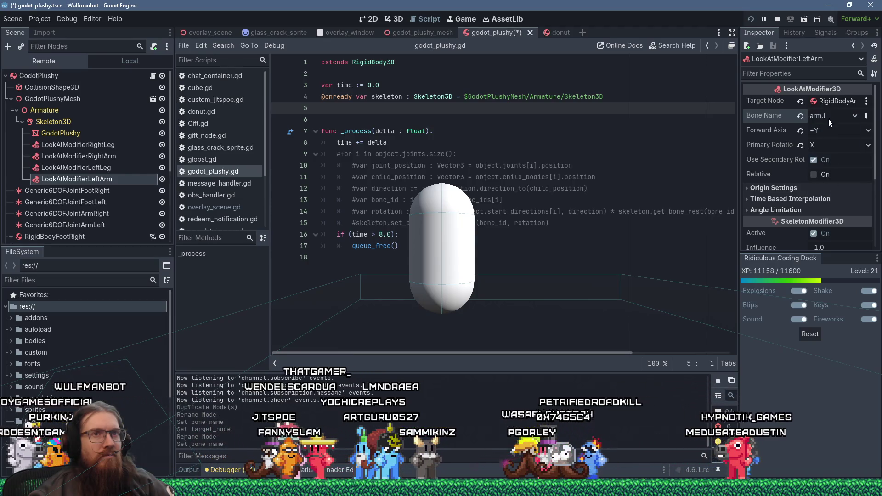
left_click(835, 102)
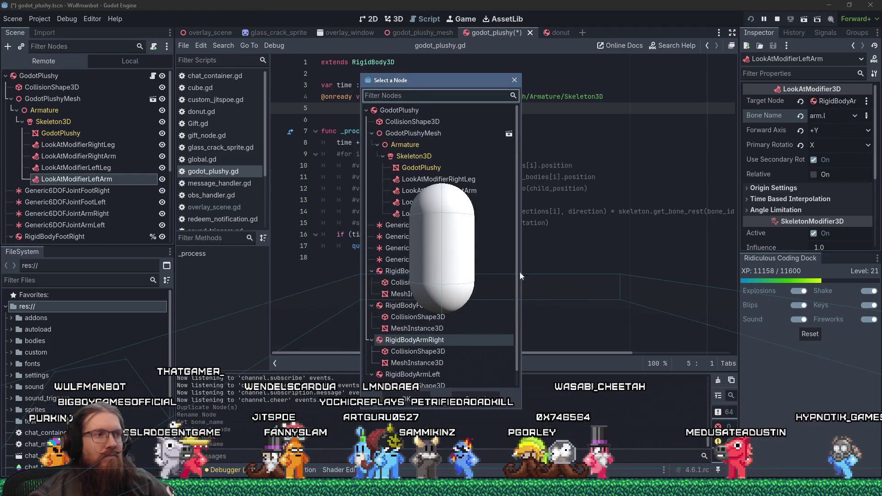
left_click(415, 396)
left_click(751, 20)
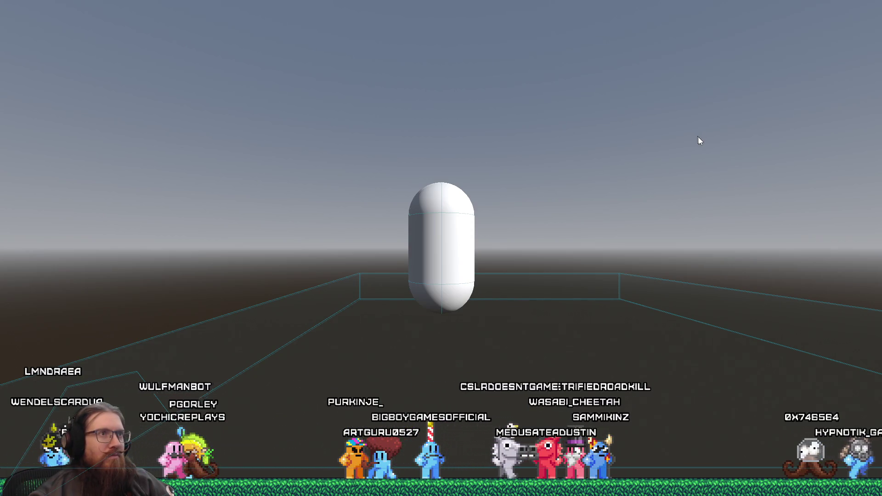
Return to the Wulfmanbot editor and close the overlay_window scene.
key("alt+Tab")
key("alt+Tab")
key("alt+Tab")
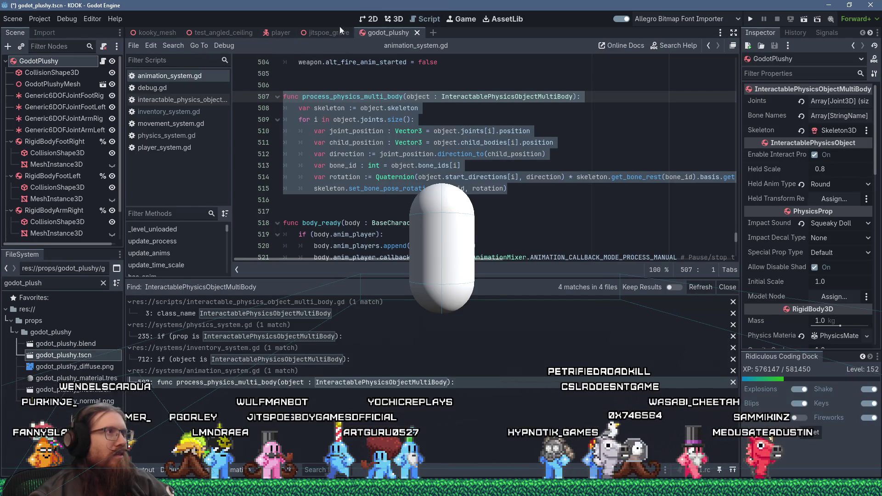
key("alt+Tab")
key("alt+Tab")
key("alt+Tab")
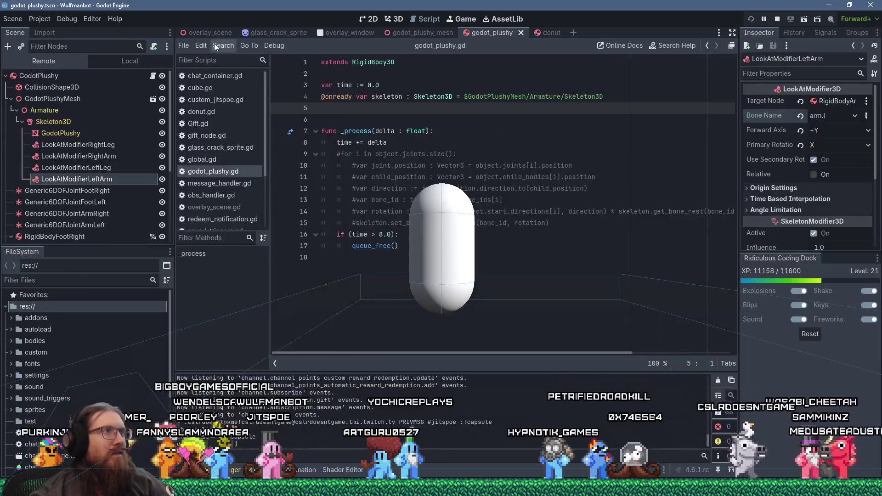
left_click(340, 33)
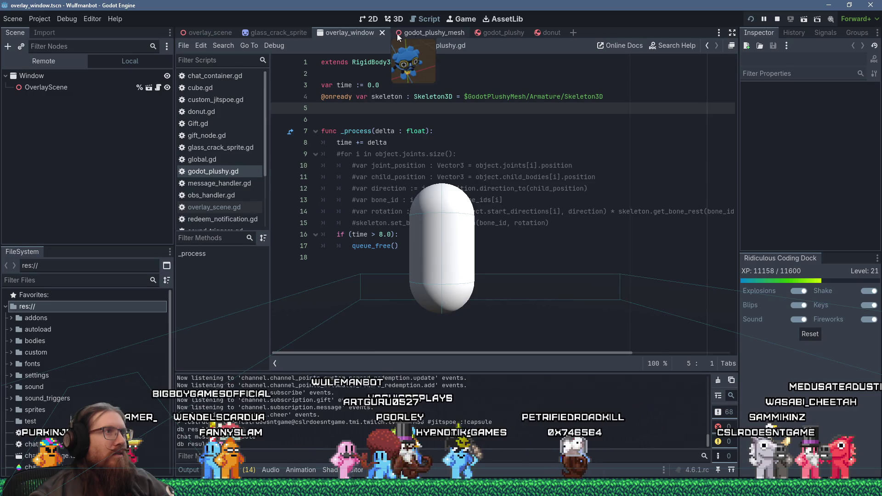
left_click(383, 32)
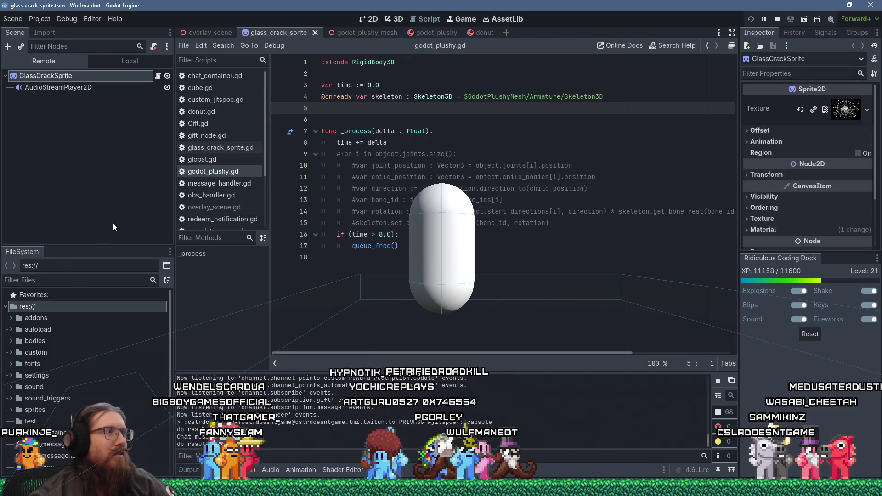
Filter the FileSystem dock with 'o' and open overlay_scene.
left_click(73, 280)
type("o")
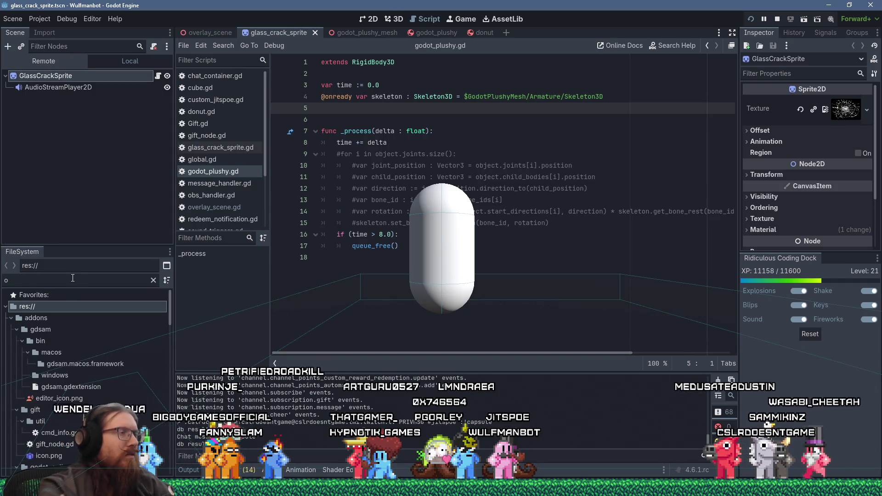
left_click(219, 33)
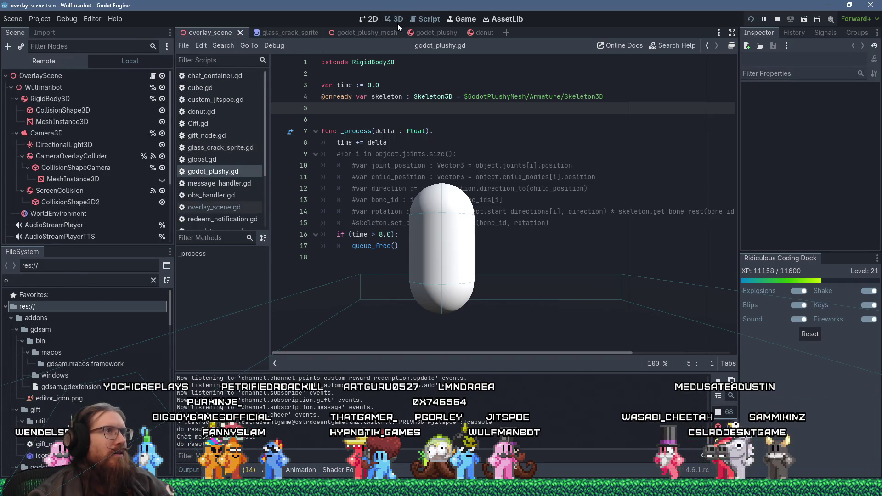
Delete StaticBody3D and its CollisionShape3D child from overlay_scene, confirming the deletion.
left_click(397, 21)
scroll(62, 155, "down", 5)
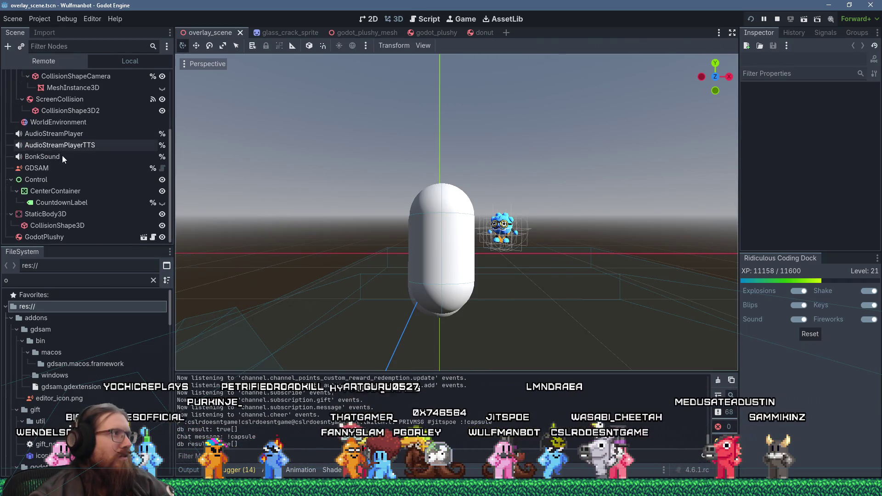
left_click(65, 218)
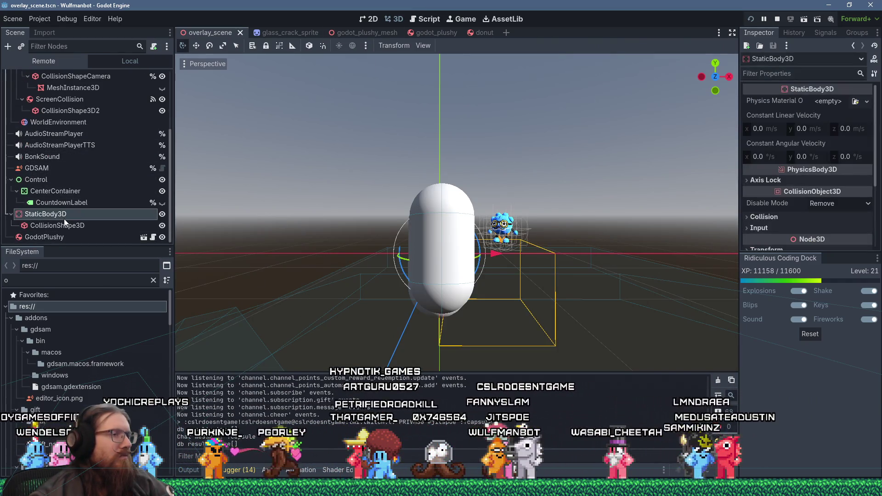
left_click(71, 227, "ctrl")
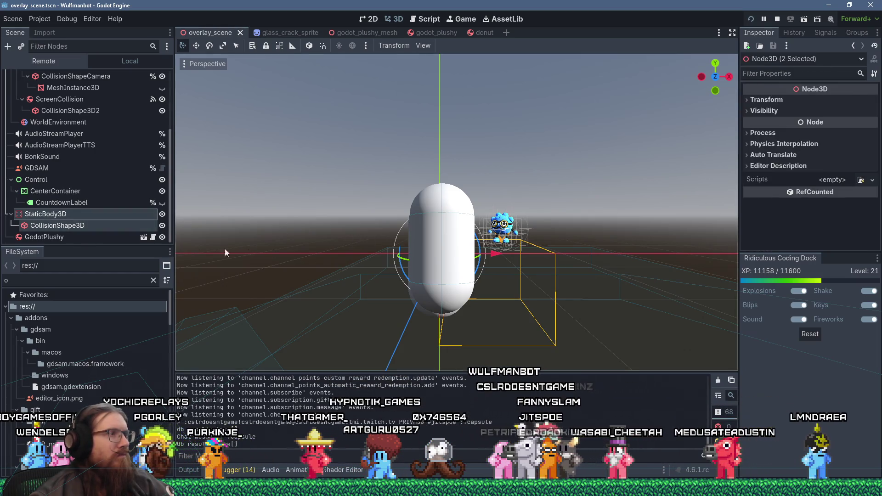
key("f")
mouse_move(395, 271)
left_mouse_down()
mouse_move(484, 292)
mouse_move(379, 269)
left_mouse_up()
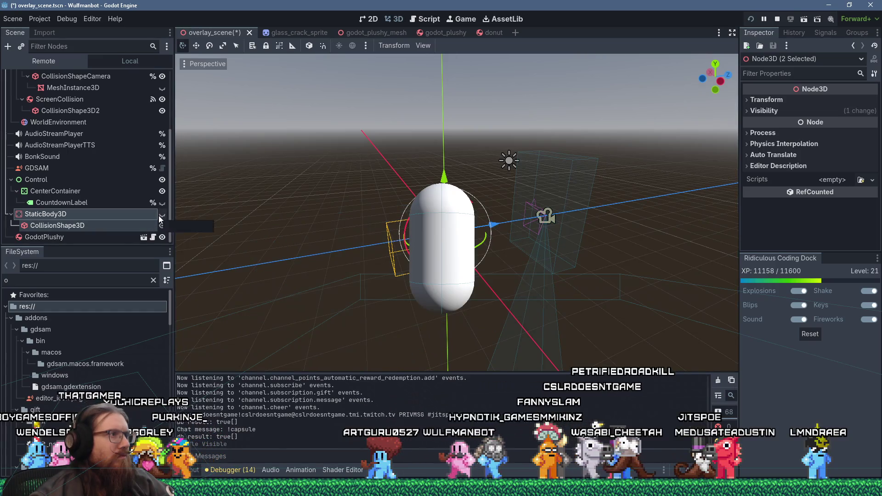
right_click(123, 220)
key("Delete")
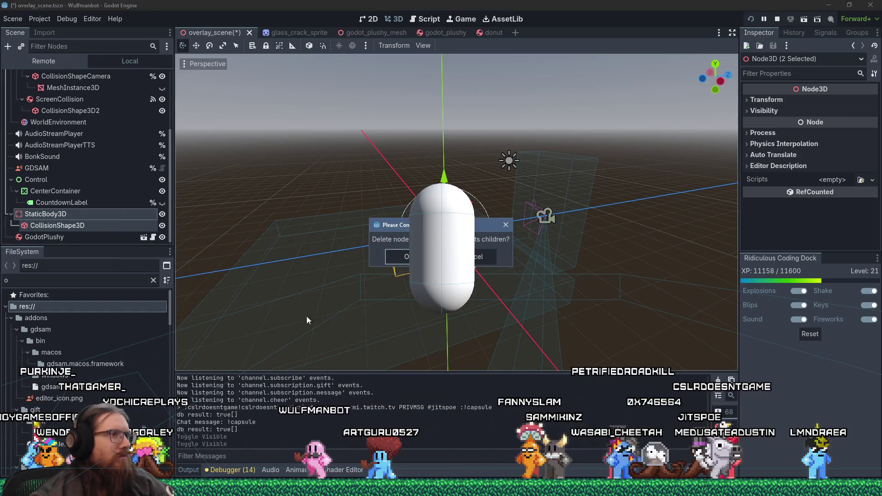
left_click(403, 260)
left_click_drag(376, 261, 324, 210)
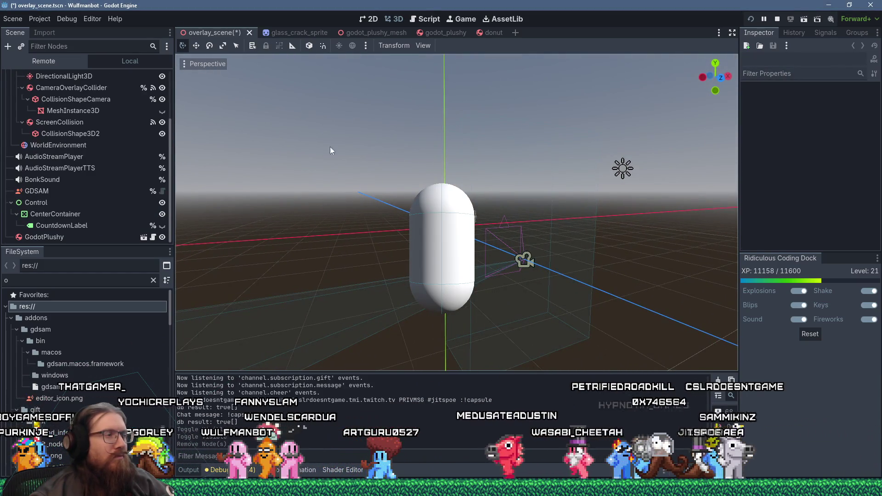
scroll(78, 110, "up", 3)
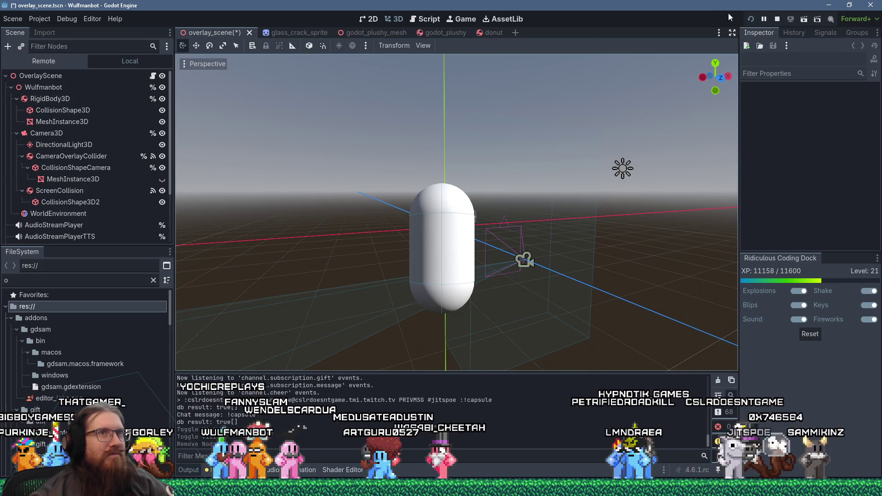
Save overlay_scene, run it to watch the game, then switch back to the editor.
left_click(751, 19)
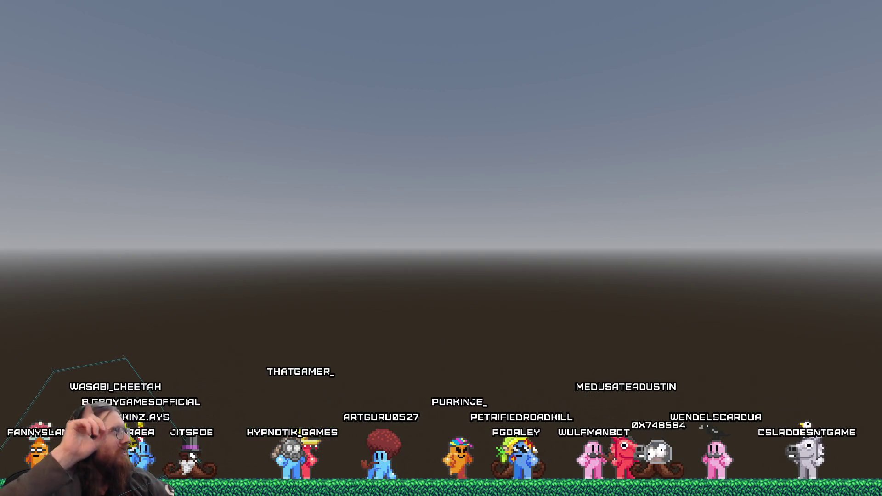
key("alt+Tab")
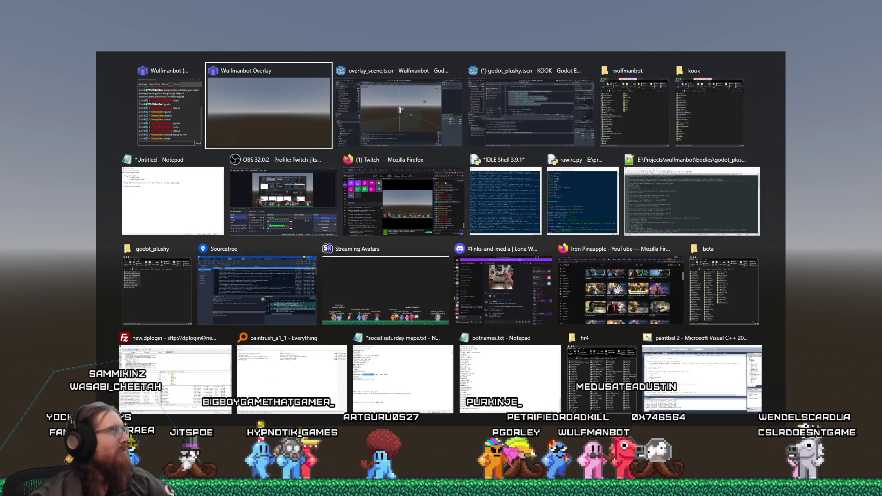
key("alt+Tab")
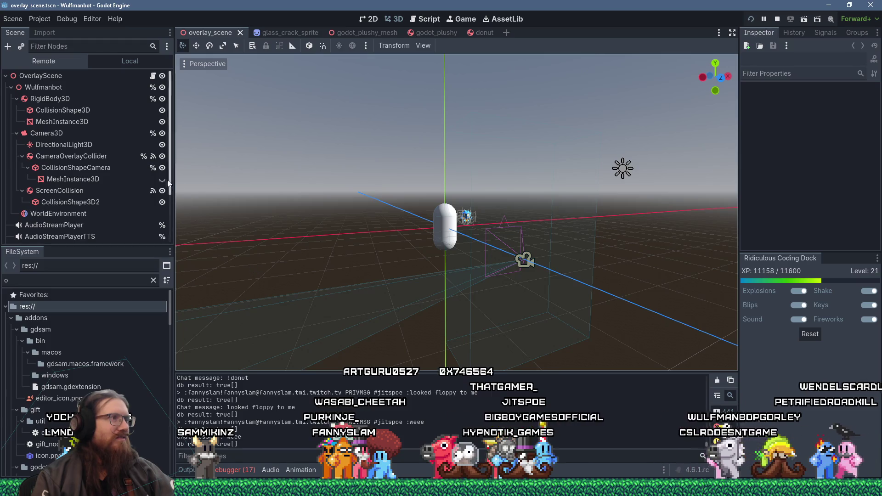
Select CollisionShapeCamera and expand its ConvexPolygonShape3D to show the 5-point array and 0.04 margin.
scroll(170, 179, "down", 3)
mouse_move(360, 276)
left_mouse_down()
mouse_move(320, 262)
mouse_move(399, 300)
mouse_move(407, 284)
left_mouse_up()
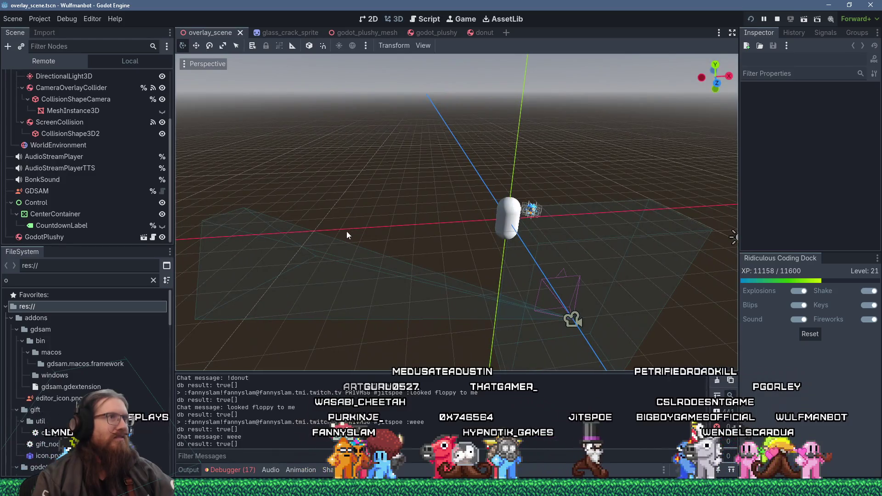
left_click(261, 214)
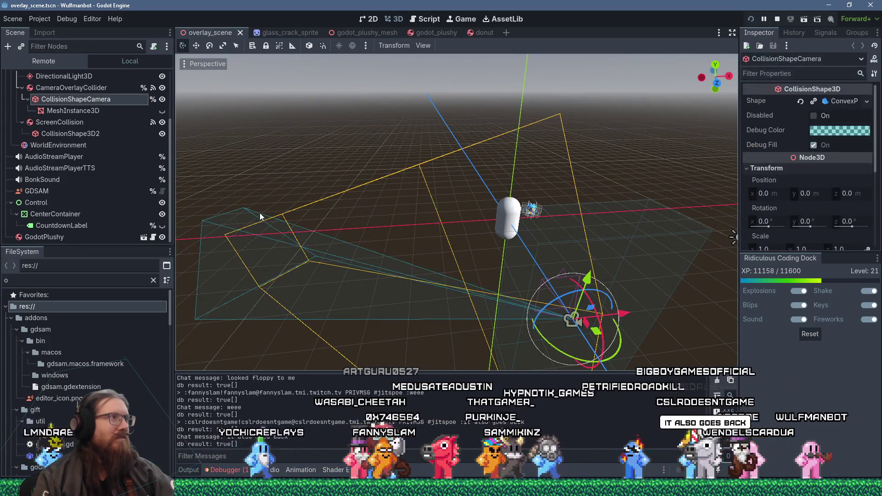
left_click(98, 111)
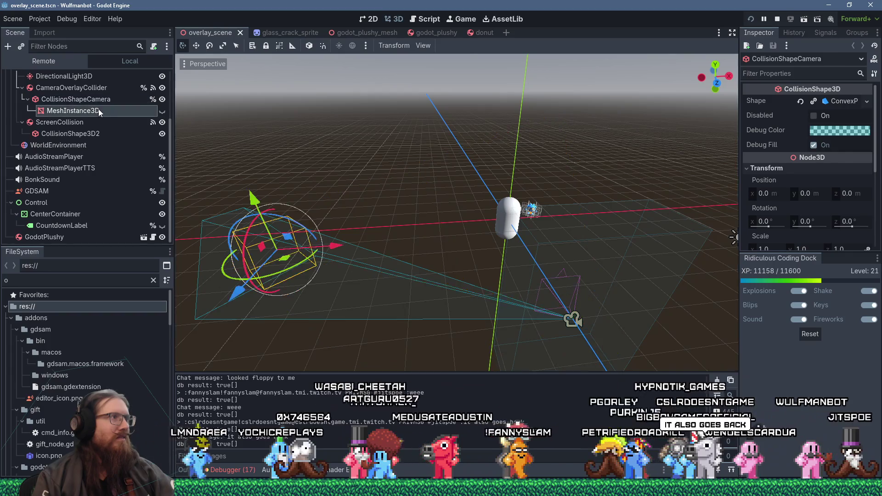
left_click(100, 101)
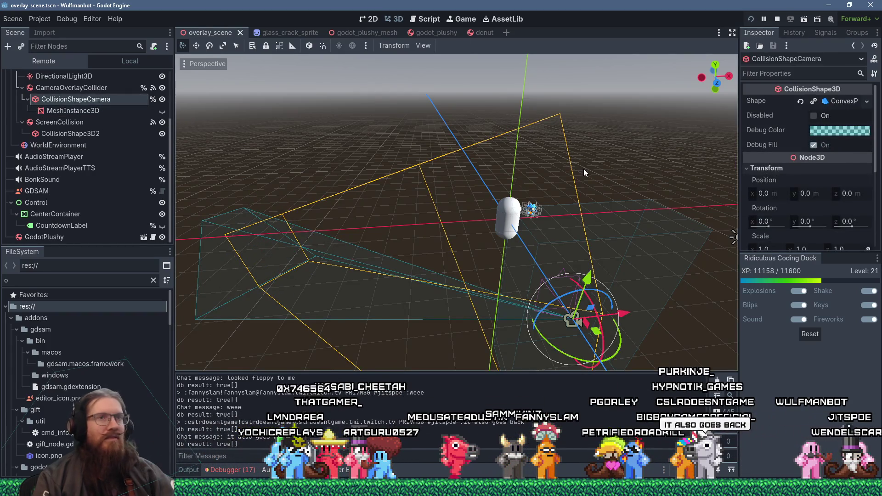
scroll(827, 186, "down", 5)
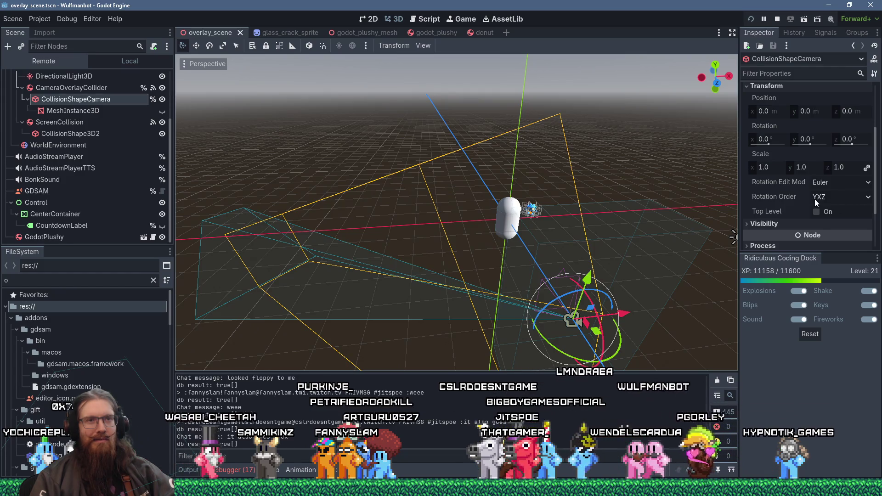
scroll(815, 200, "up", 3)
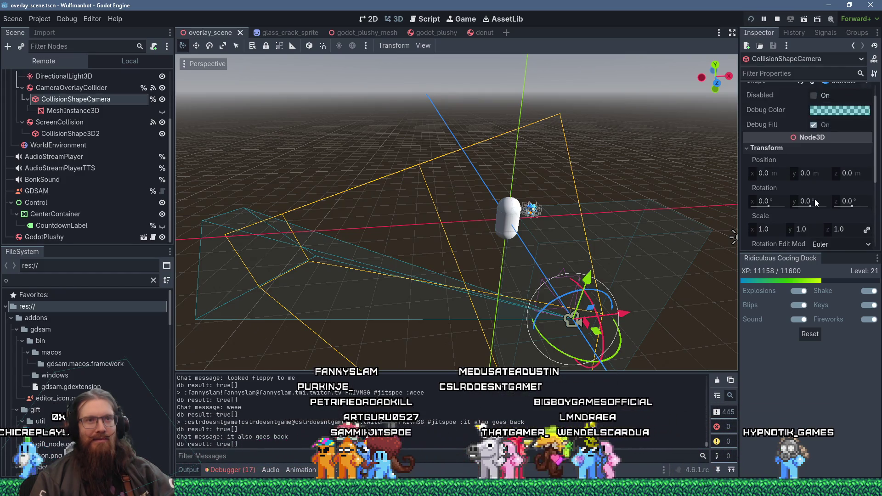
scroll(815, 200, "up", 1)
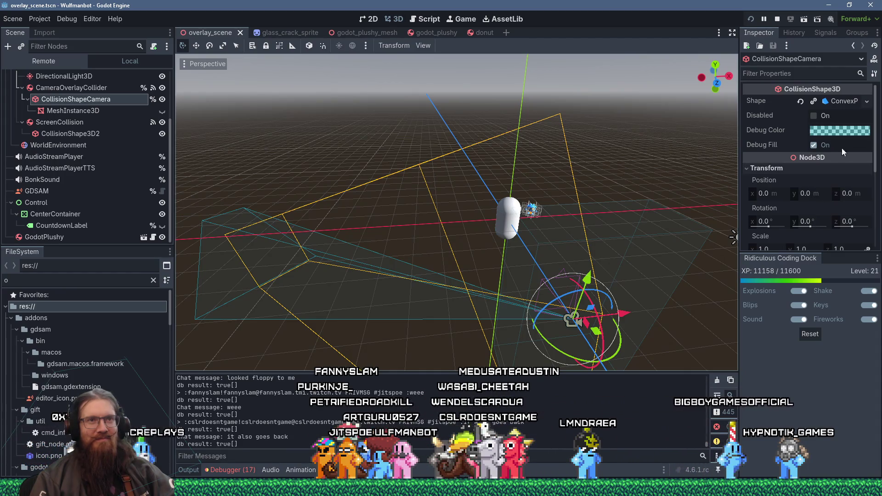
left_click(843, 102)
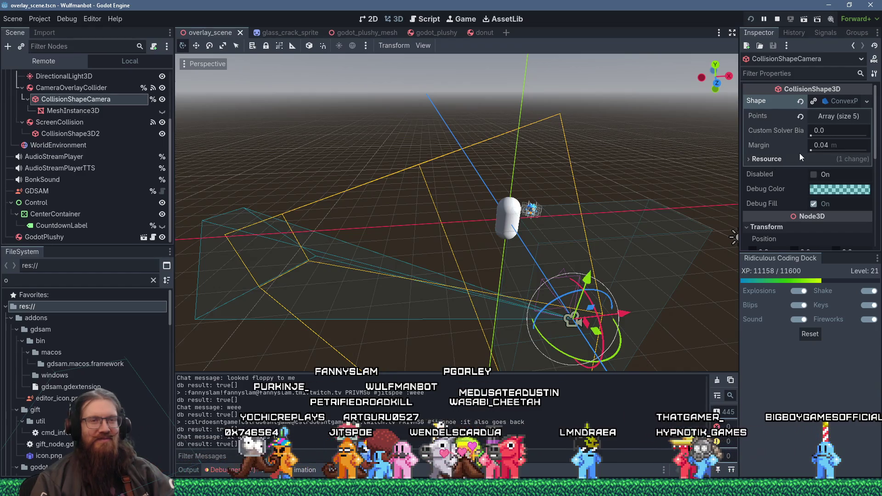
Expand the Points array and edit the y values, settling point 3's y at 6.0.
left_click(837, 116)
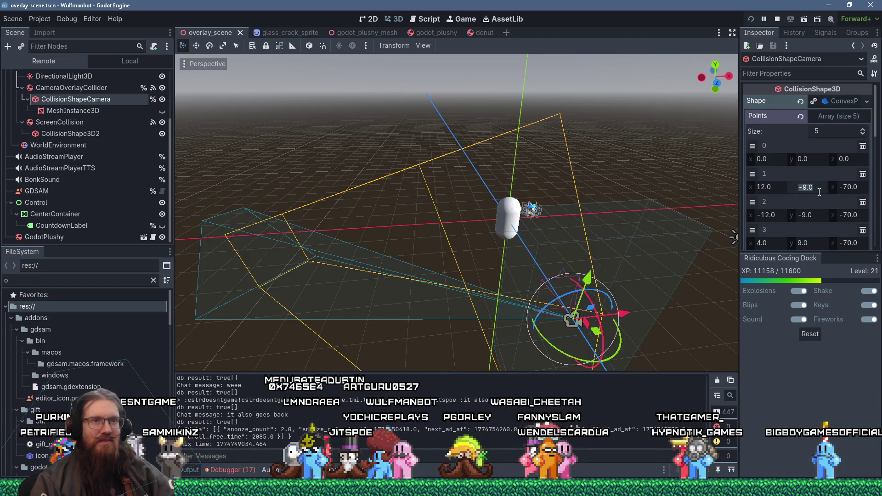
scroll(820, 192, "down", 2)
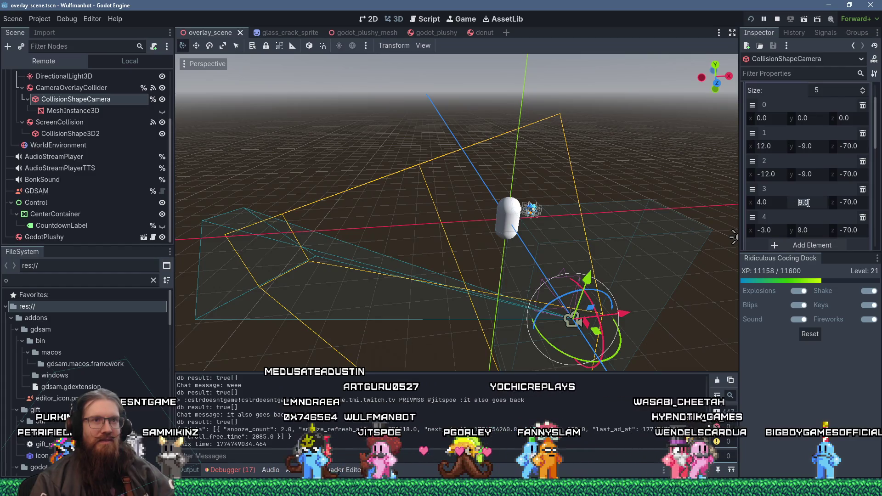
left_click(800, 201)
type("-")
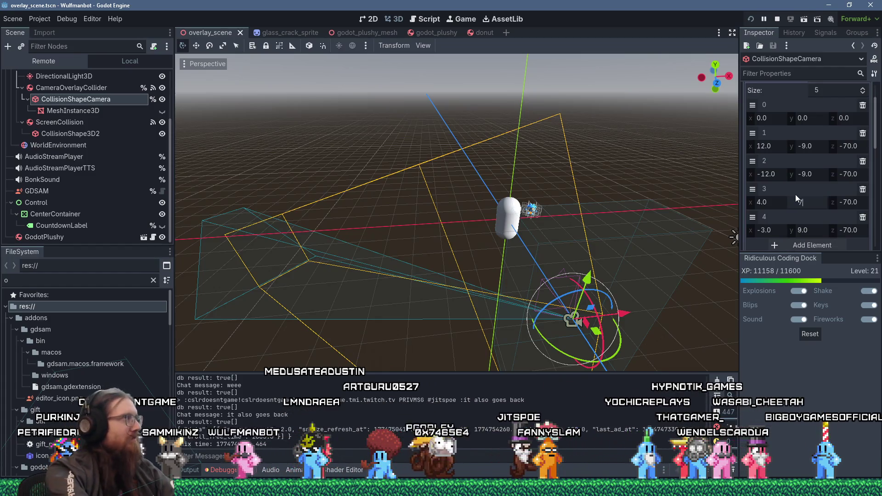
key("Return")
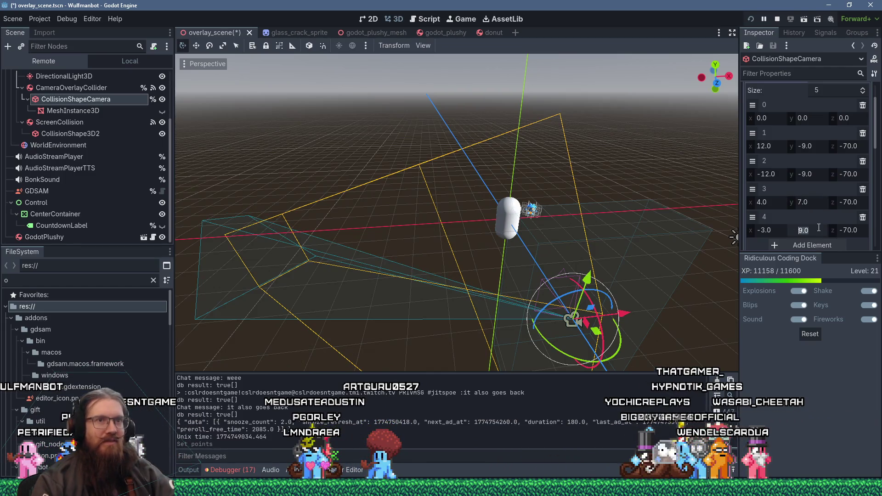
type("7")
key("Return")
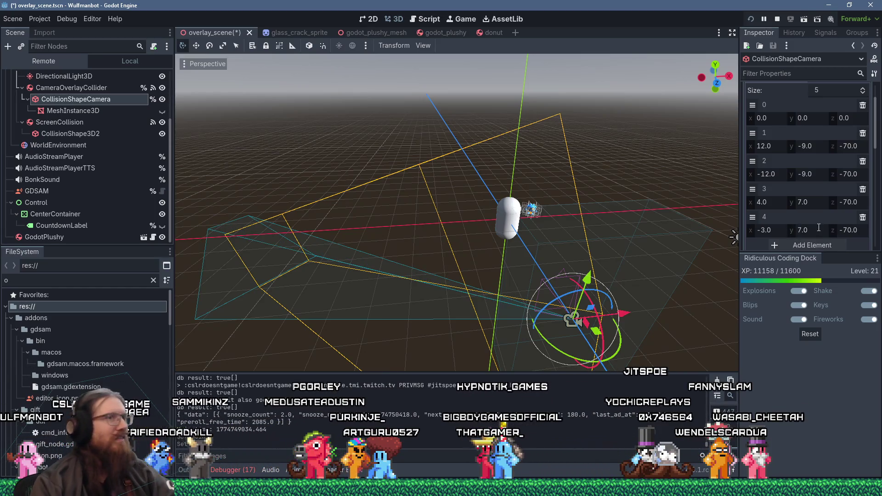
left_click(815, 203)
type("6")
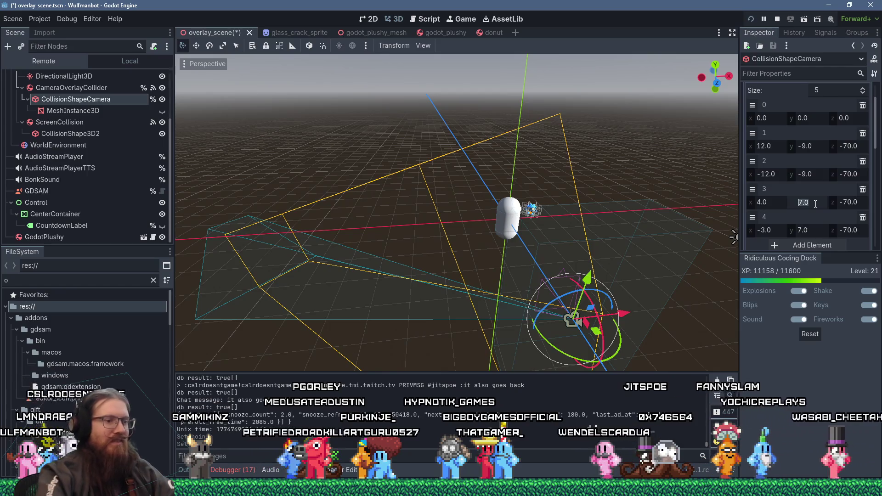
key("Return")
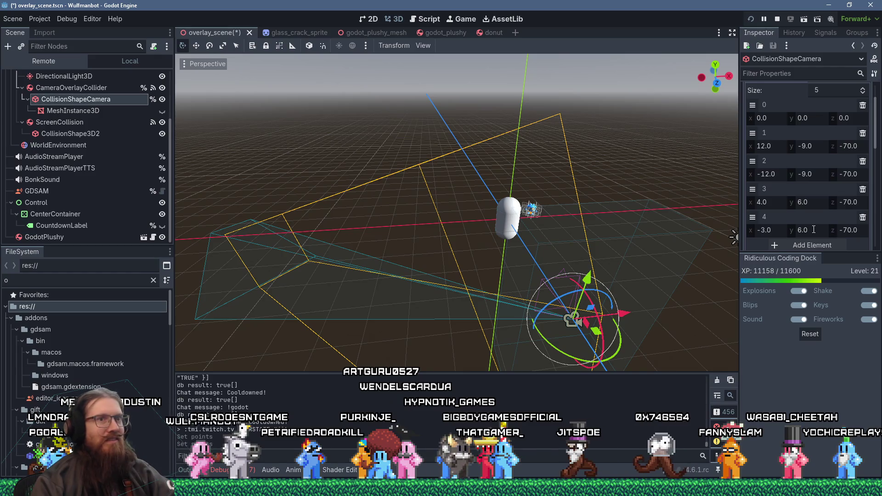
Set point 4's x to -2.0 and orbit the viewport to check the narrowed shape.
left_click(772, 229)
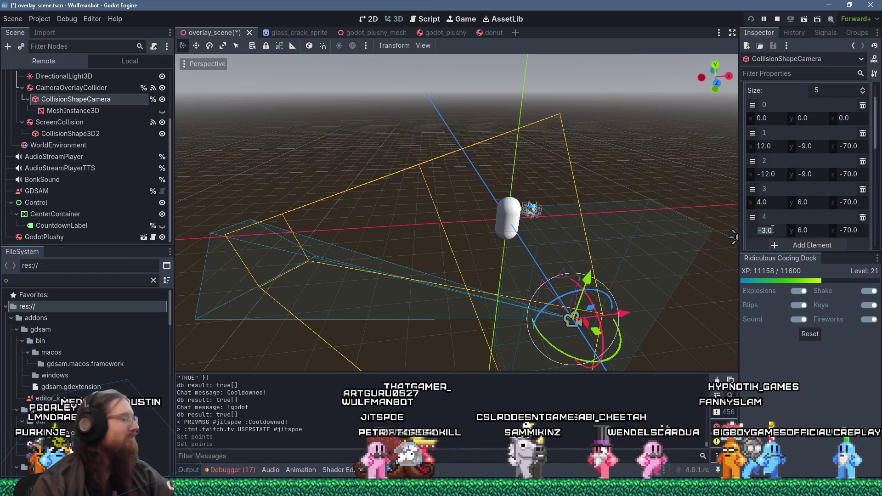
type("-2")
key("Return")
type("3")
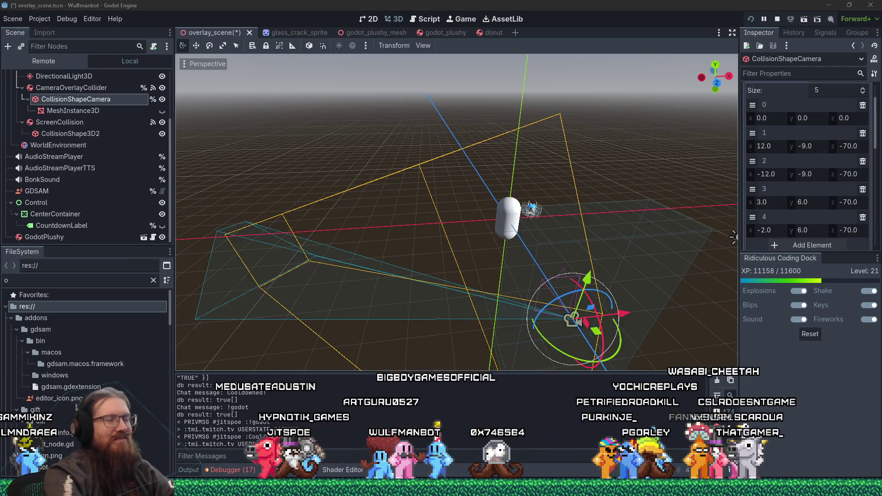
mouse_move(431, 211)
left_mouse_down()
mouse_move(385, 250)
mouse_move(418, 311)
mouse_move(428, 265)
mouse_move(572, 274)
mouse_move(629, 301)
left_mouse_up()
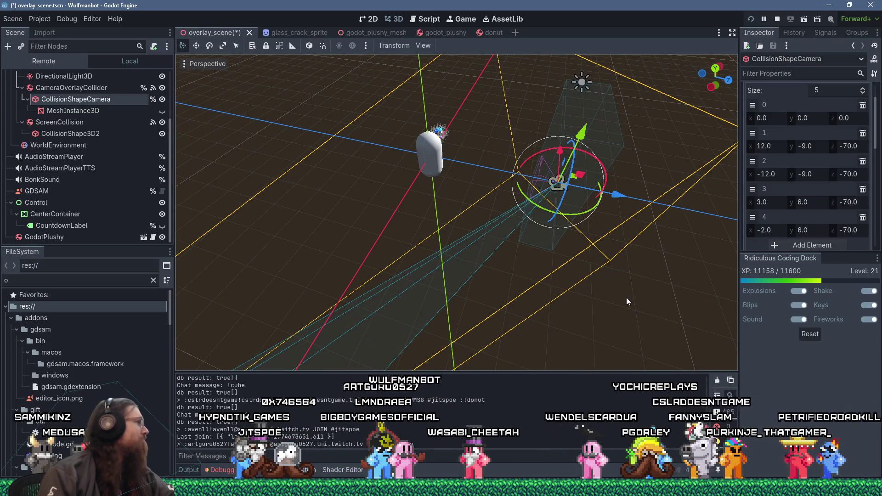
mouse_move(627, 297)
left_mouse_down()
mouse_move(545, 250)
mouse_move(471, 244)
left_mouse_up()
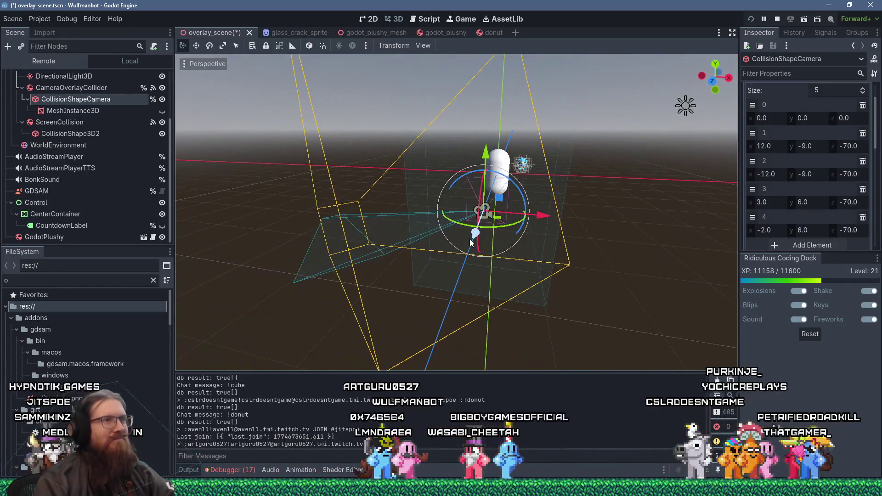
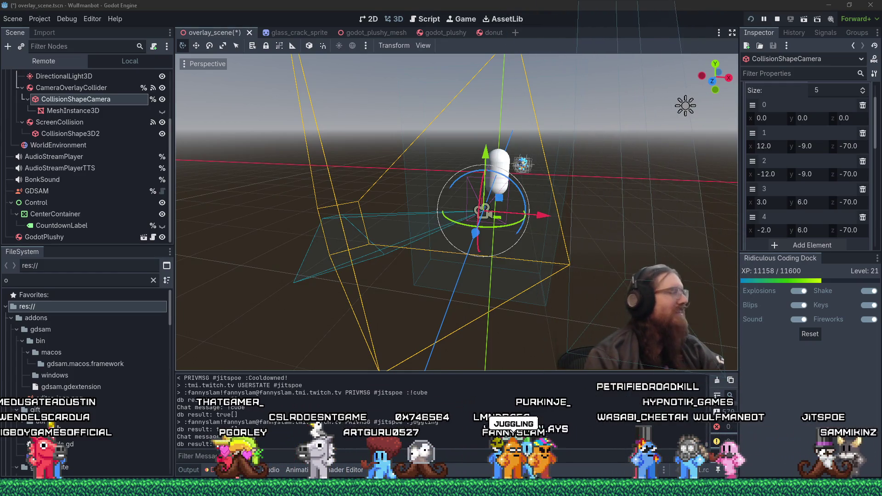
Set collision point 3's y coordinate from 6.0 to 8.0.
left_click(813, 201)
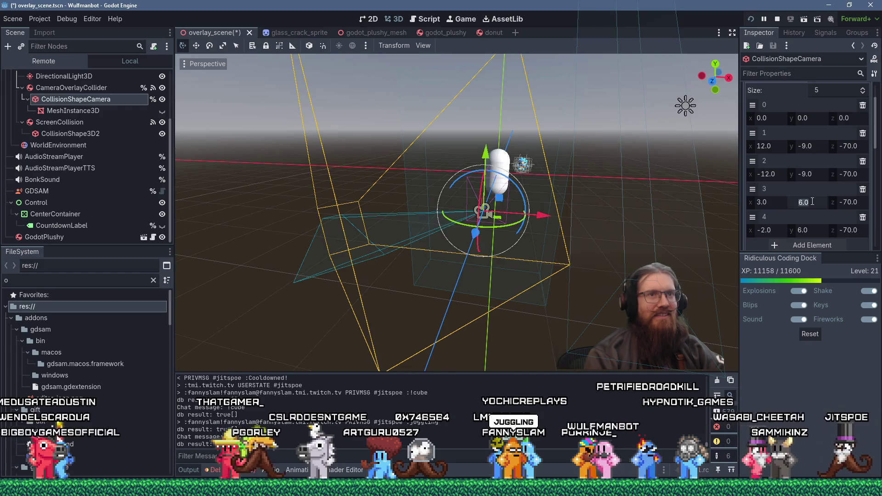
type("7")
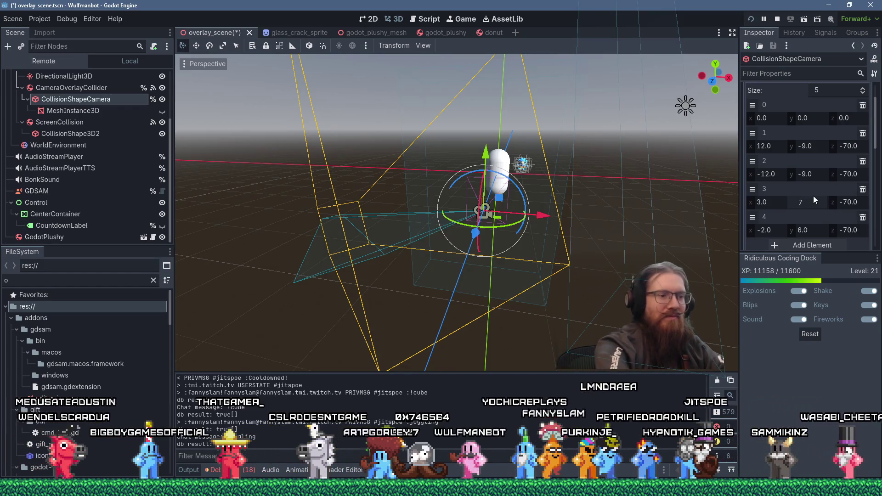
key("BackSpace")
type("8")
key("Tab")
type("8")
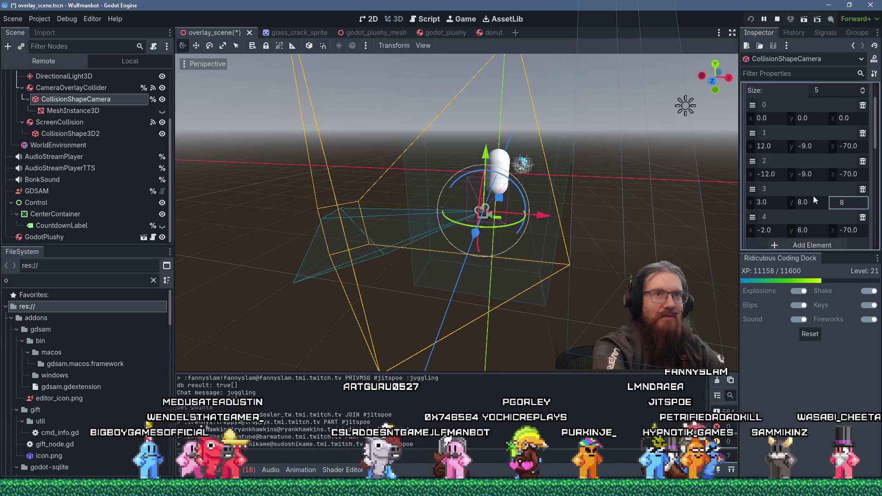
key("Return")
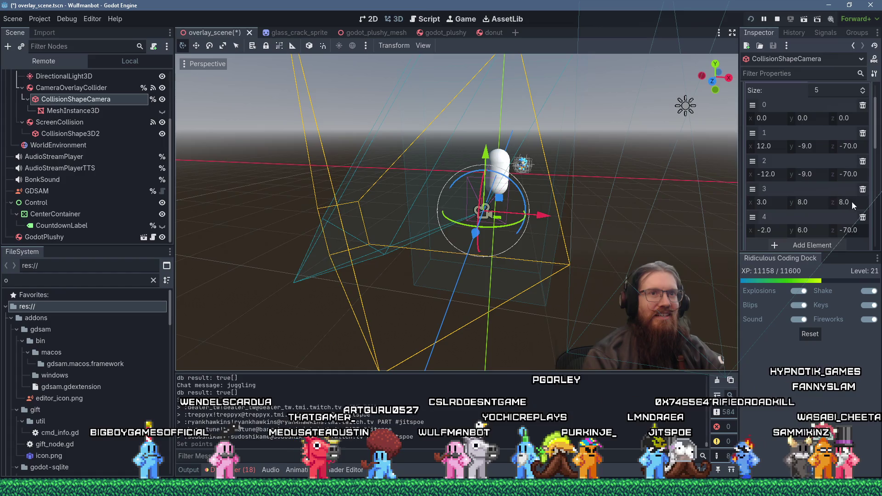
key("Return")
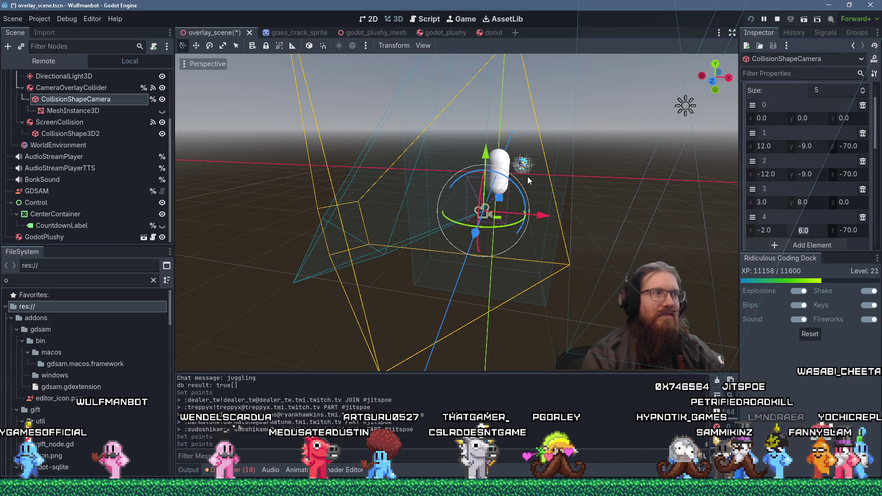
Set point 4's y to 8.0, undoing the stray z edit so z stays -70.0.
mouse_move(528, 177)
left_mouse_down()
mouse_move(531, 227)
mouse_move(514, 276)
mouse_move(470, 209)
mouse_move(396, 164)
mouse_move(401, 172)
left_mouse_up()
type("6")
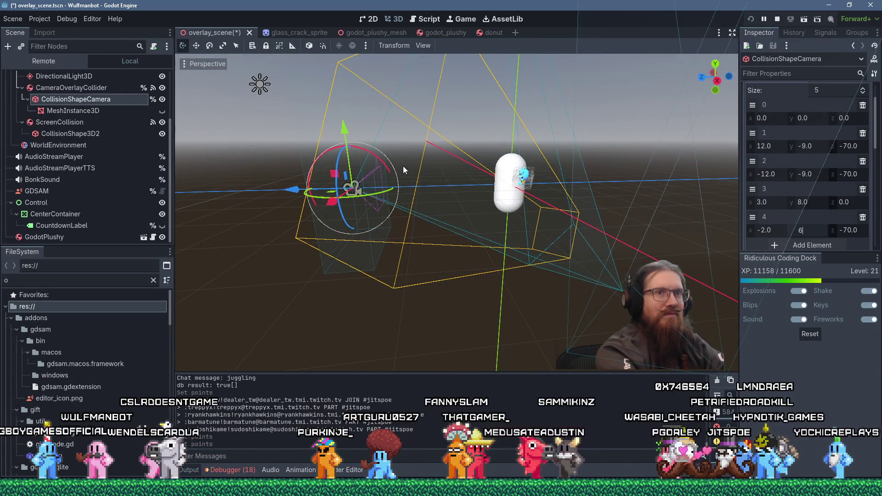
key("ctrl+z")
key("ctrl+z")
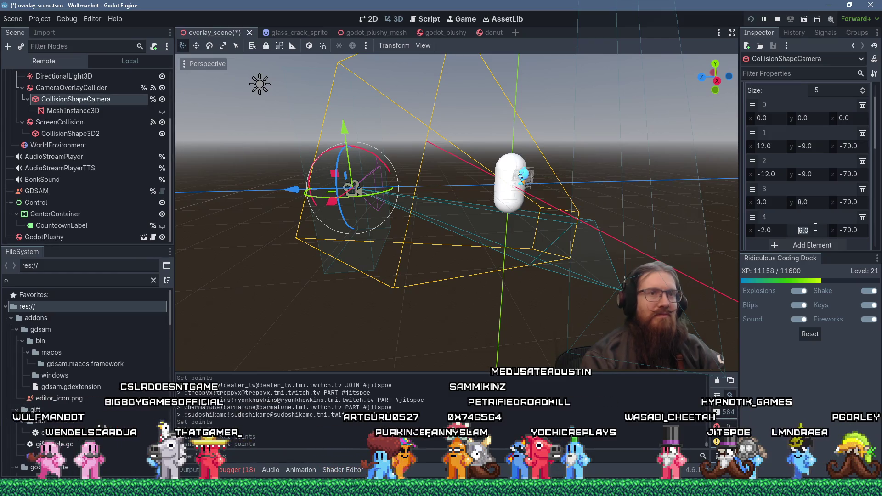
type("8")
key("Return")
Orbit around the capsule to inspect the collision volume, then select the x fields of points 4 and 3.
left_click_drag(510, 223, 544, 225)
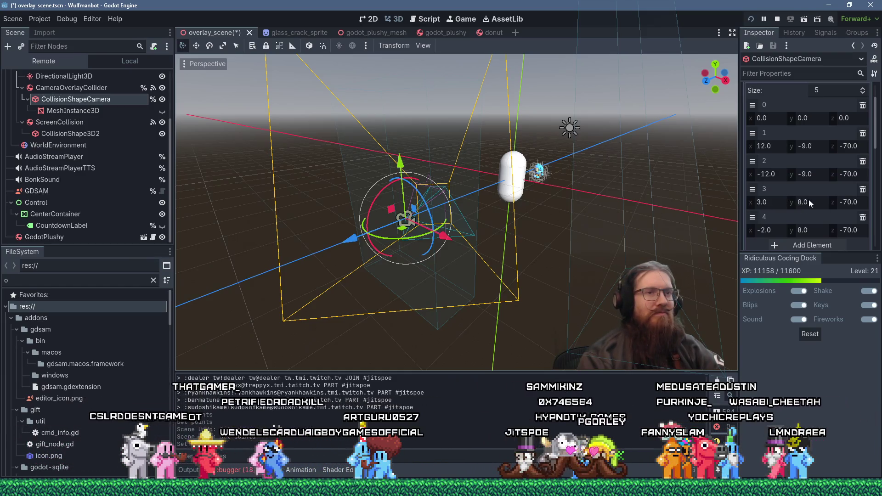
left_click(779, 229)
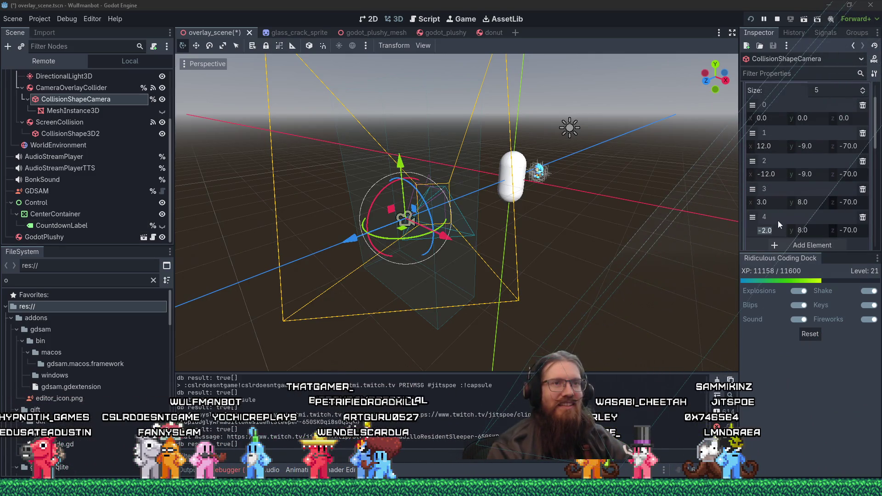
left_click(779, 200)
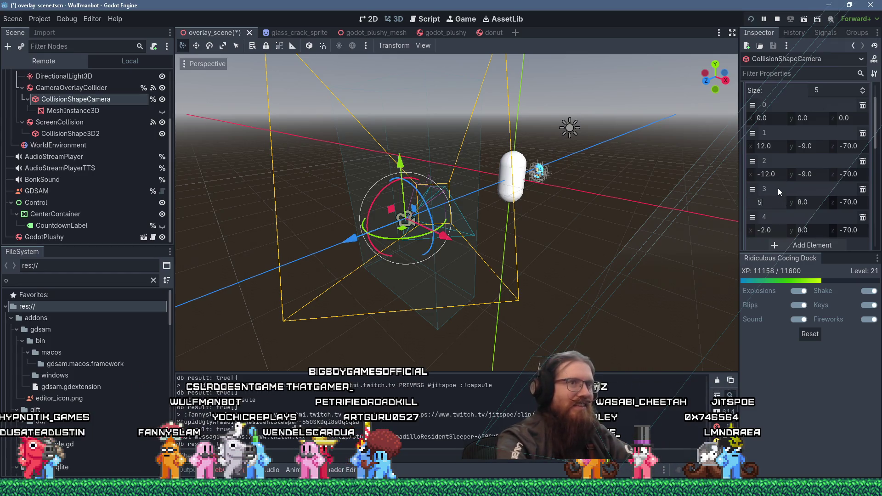
Set point 3's x to 6.0 and lower point 1's x from 12.0 to 10.0.
key("Return")
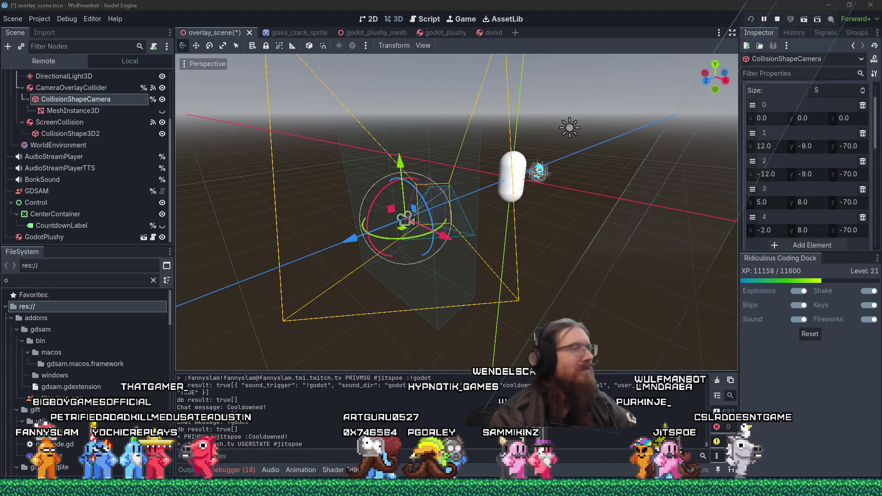
left_click(778, 202)
type("6")
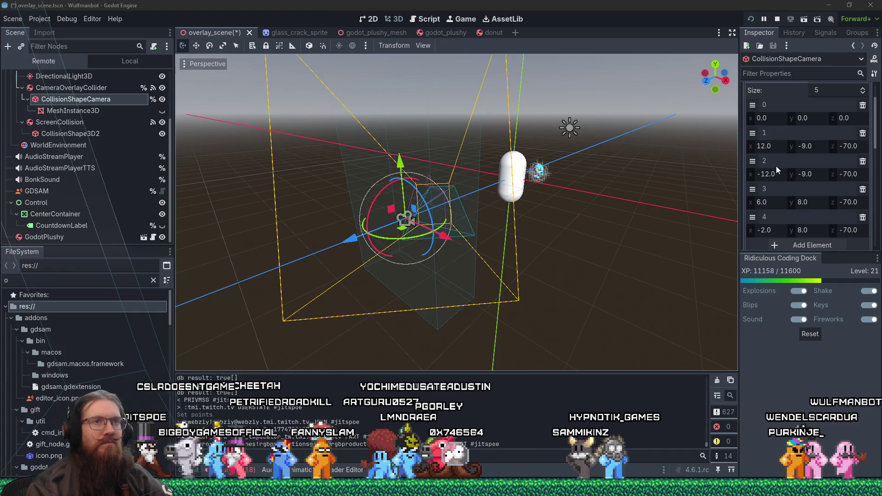
left_click(781, 146)
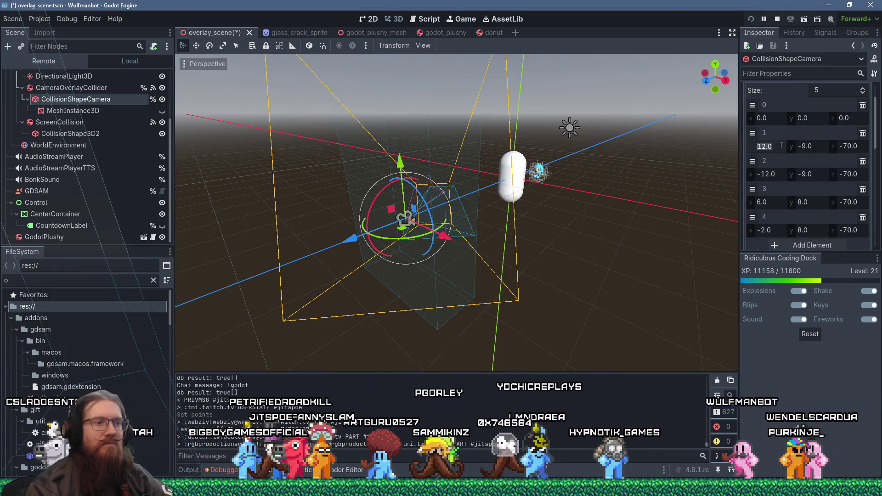
type("10")
key("Return")
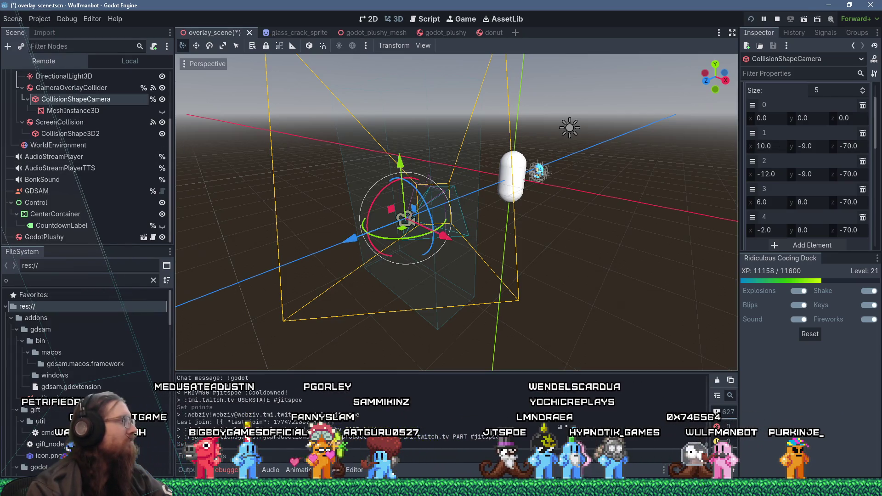
key("alt+Tab")
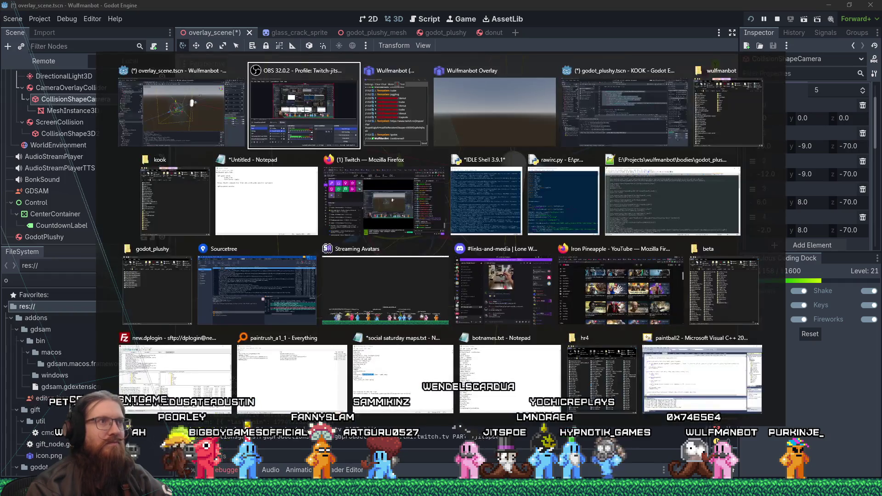
In the Notepad to-do list, delete the queue_free and Make joints wiggle sub-items.
key("Tab")
key("Tab")
key("Tab")
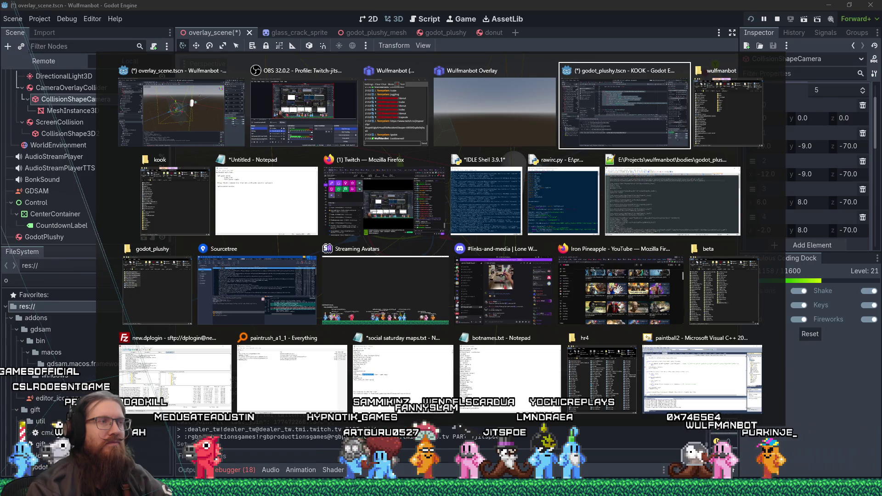
key("Tab")
key("Tab")
key("Tab")
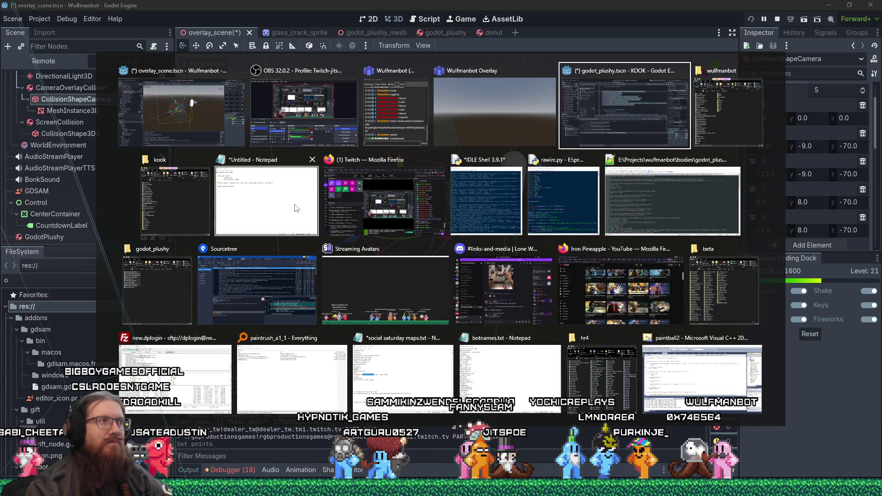
left_click_drag(386, 97, 387, 80)
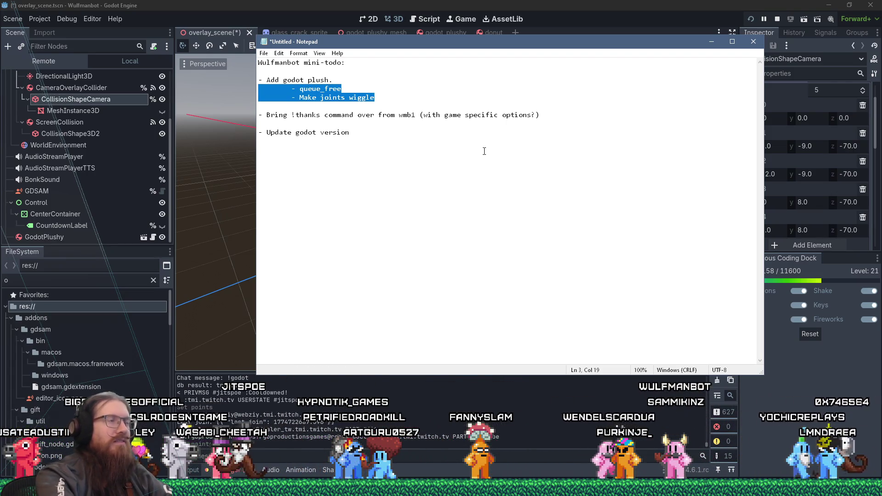
key("Delete")
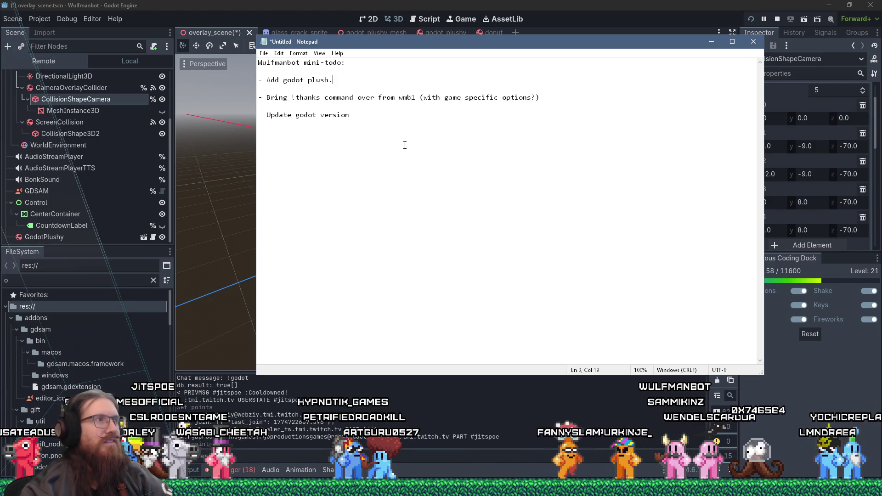
Remove the 'Update godot version' line and go back to the Godot editor.
left_click(376, 114)
key("shift+Home")
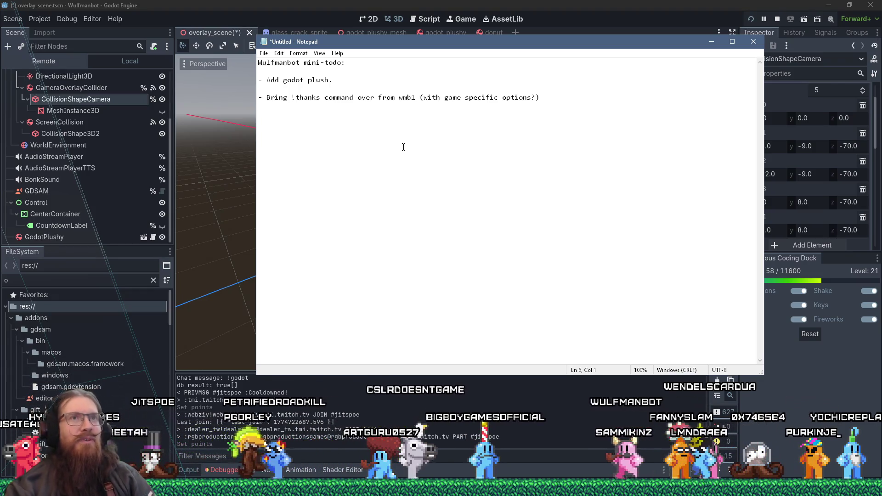
left_click(365, 4)
left_click(115, 19)
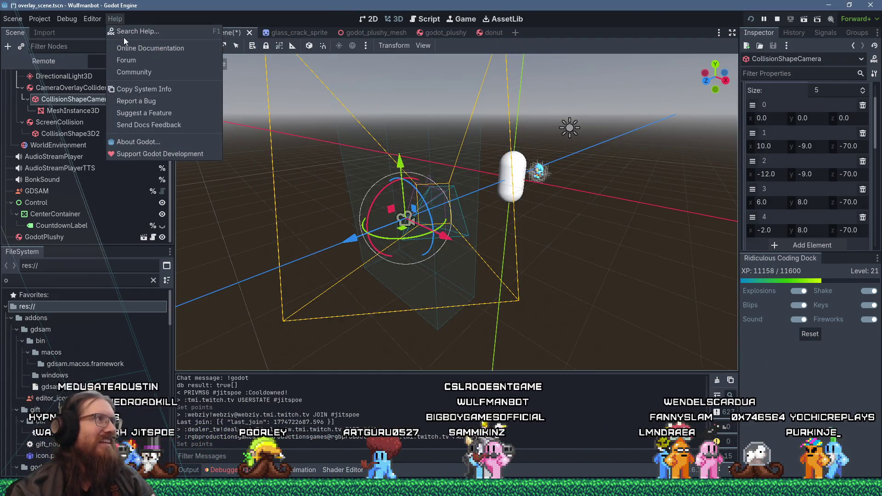
left_click(157, 143)
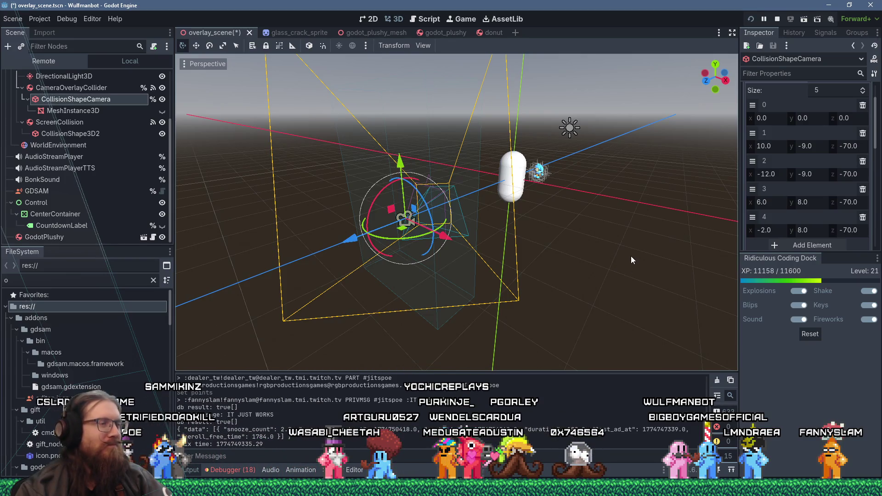
key("alt+Tab")
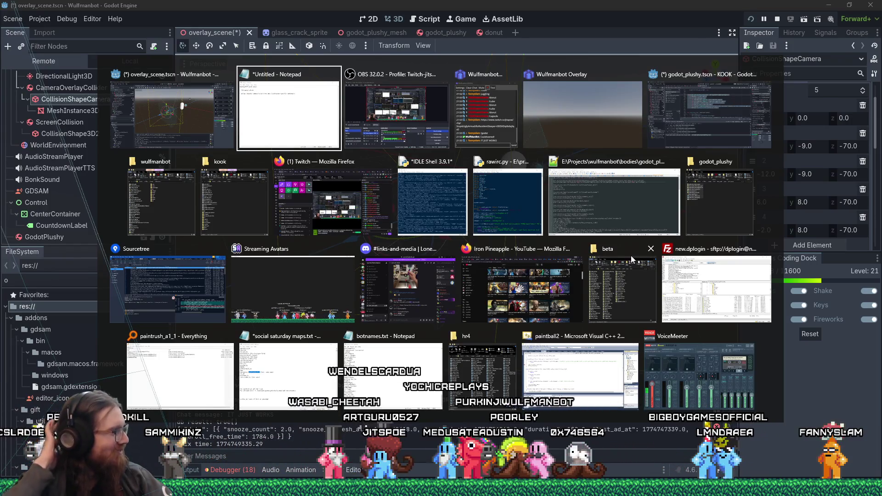
In Sourcetree, show pending changes, review the overlay_scene.gd diff, and start a commit message about the Godot sound.
key("Escape")
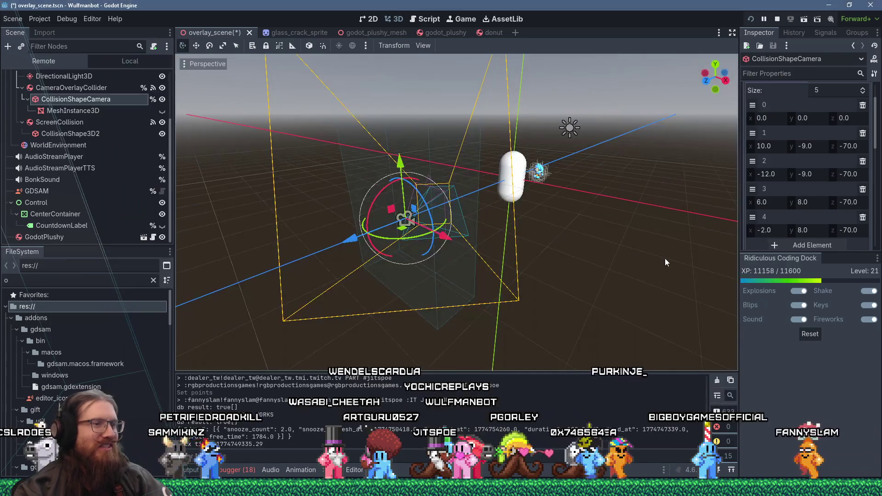
key("alt+Tab")
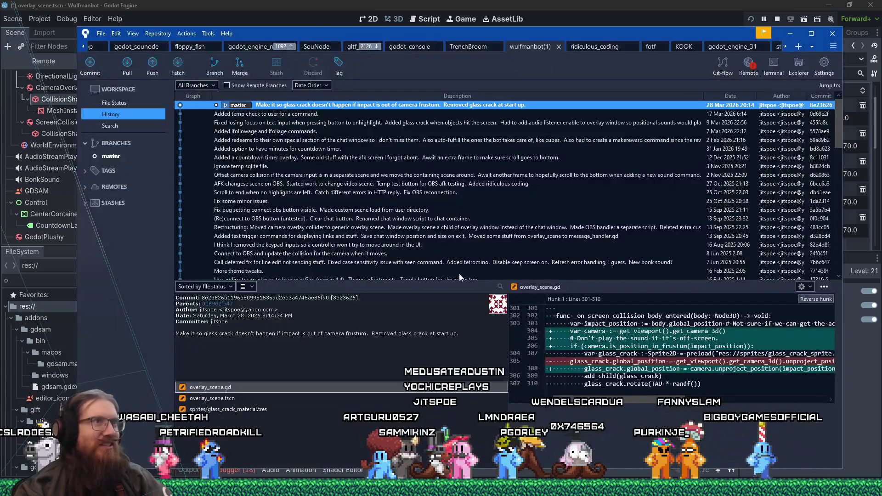
left_click(100, 100)
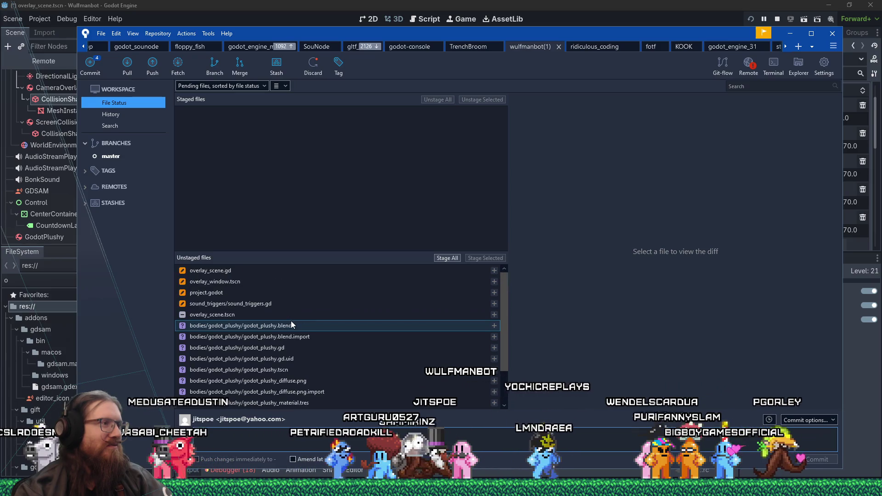
left_click(267, 271)
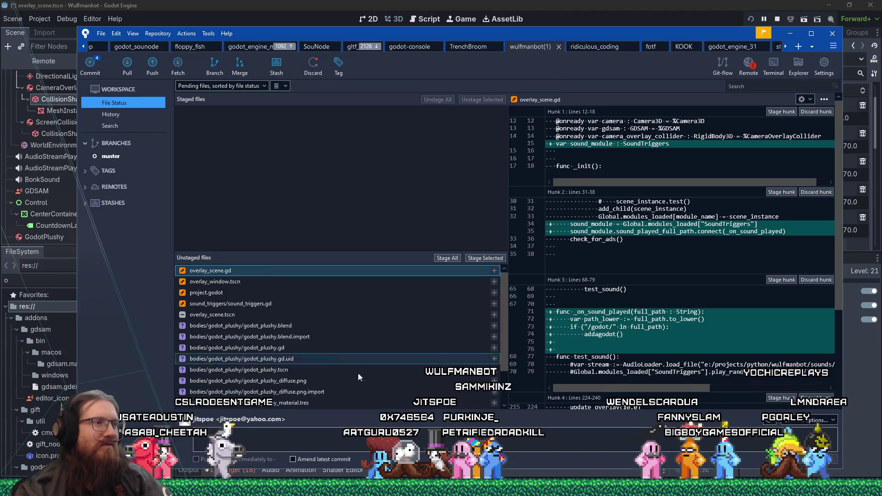
left_click(360, 442)
type("ded ")
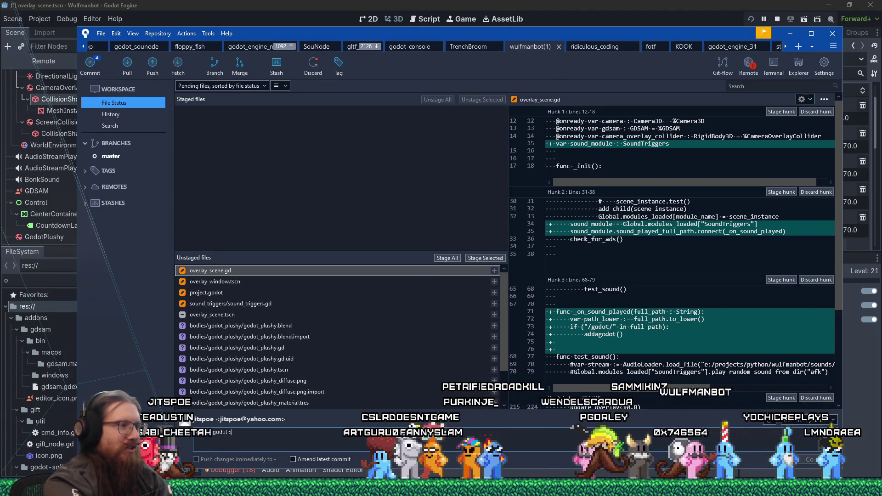
type("Godot")
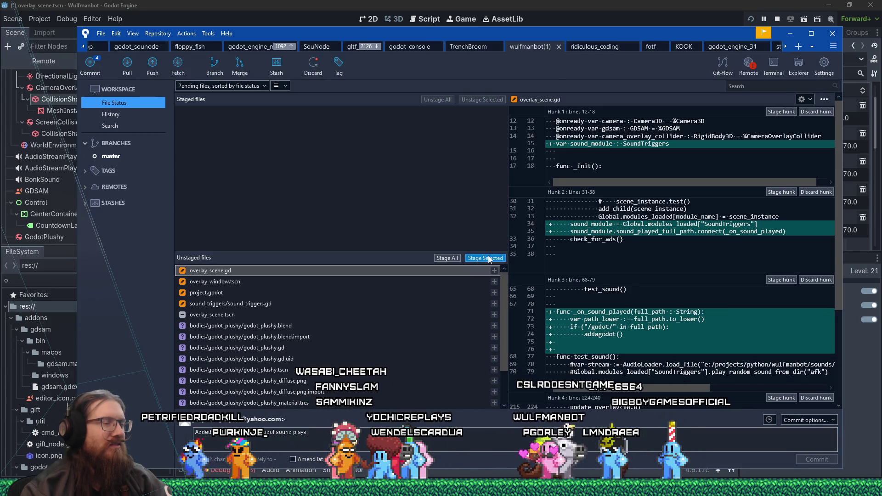
Stage overlay_scene.gd, review the overlay_window.tscn path change, and go back to Godot.
left_click(488, 258)
left_click(415, 269)
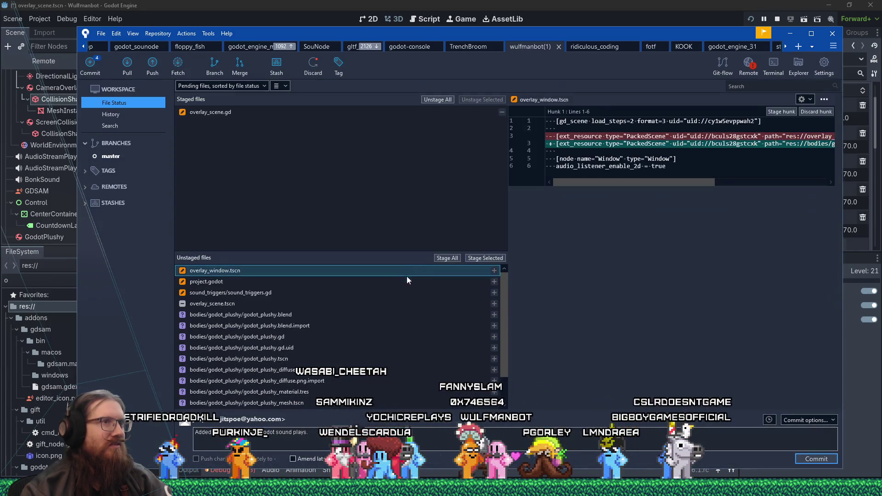
left_click_drag(634, 179, 773, 186)
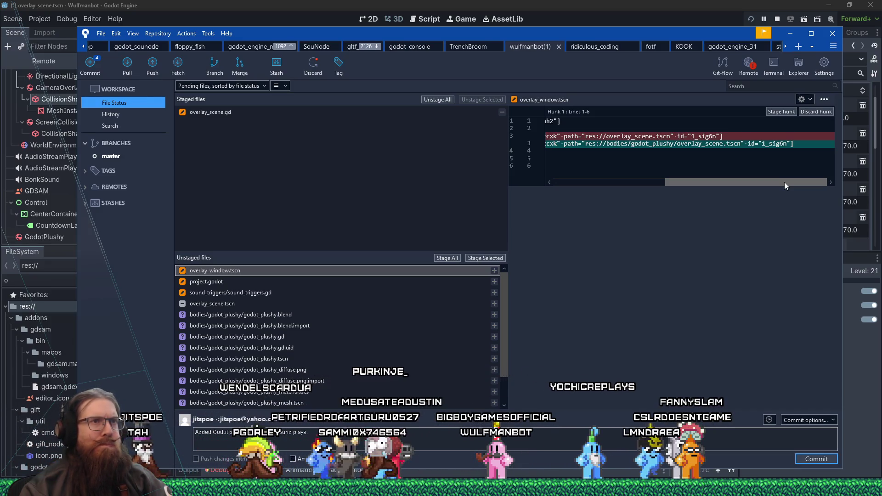
mouse_move(784, 182)
left_mouse_down()
mouse_move(597, 175)
mouse_move(741, 176)
left_mouse_up()
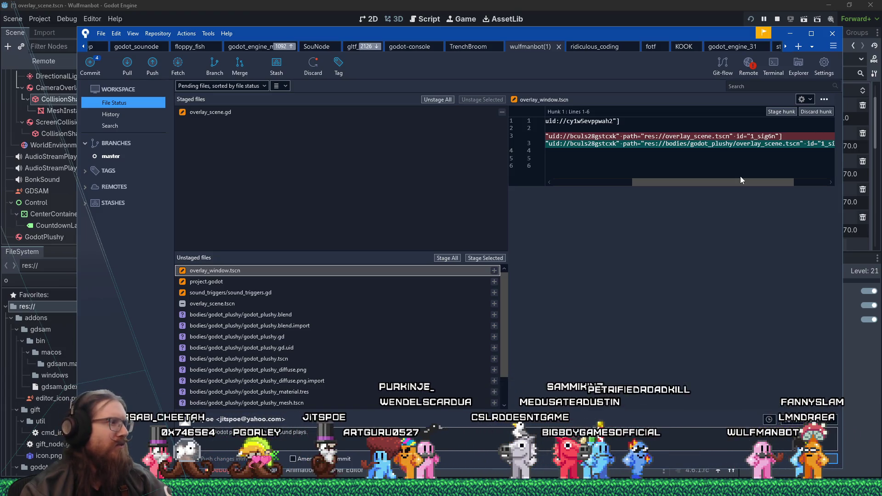
left_click(361, 6)
scroll(96, 363, "down", 5)
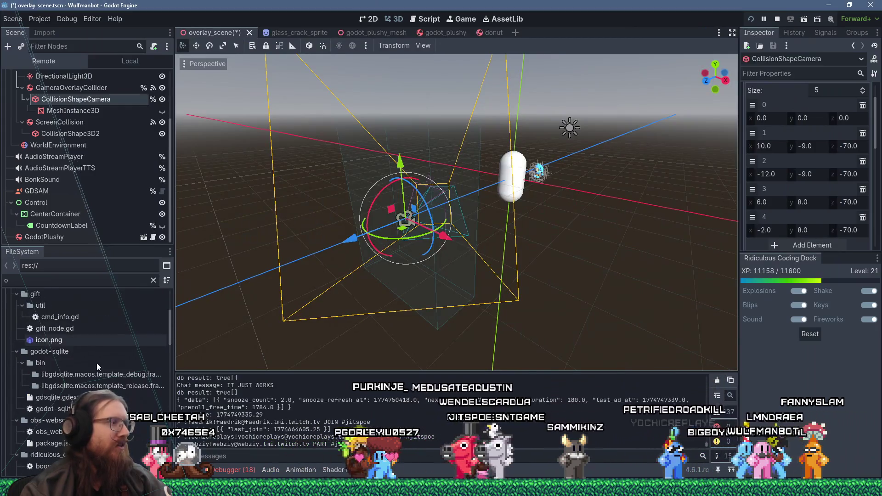
Move overlay_scene.tscn from bodies/godot_plushy into the project root res://.
scroll(98, 354, "up", 5)
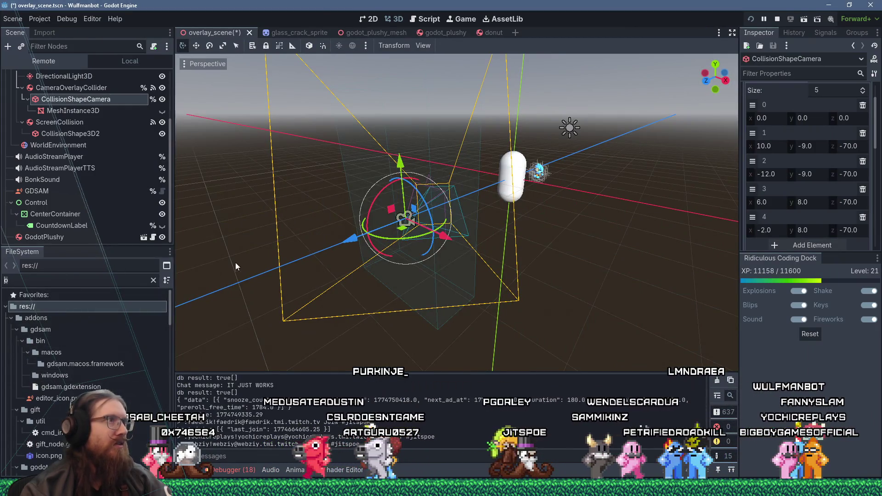
type("ver")
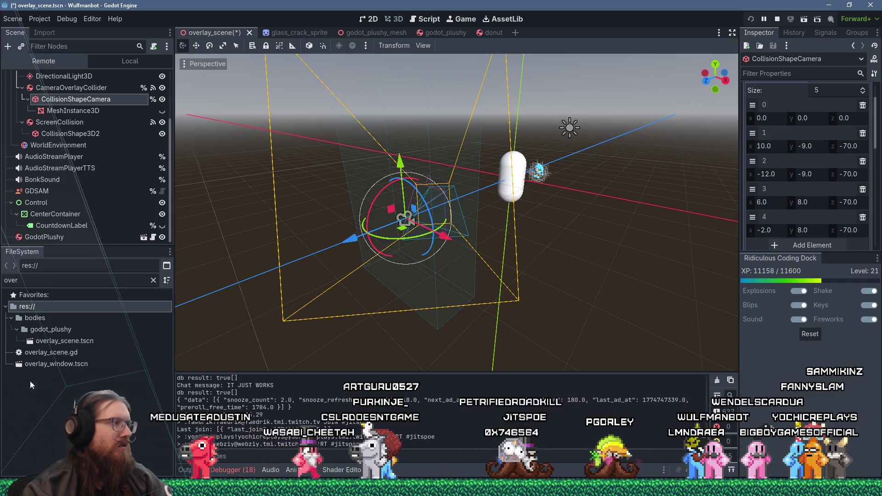
mouse_move(38, 344)
left_mouse_down()
mouse_move(38, 310)
mouse_move(45, 321)
left_mouse_up()
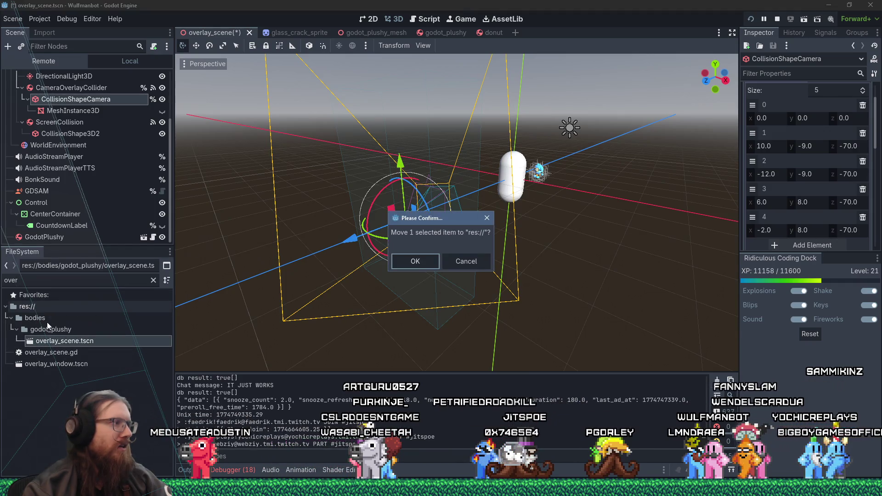
left_click(419, 265)
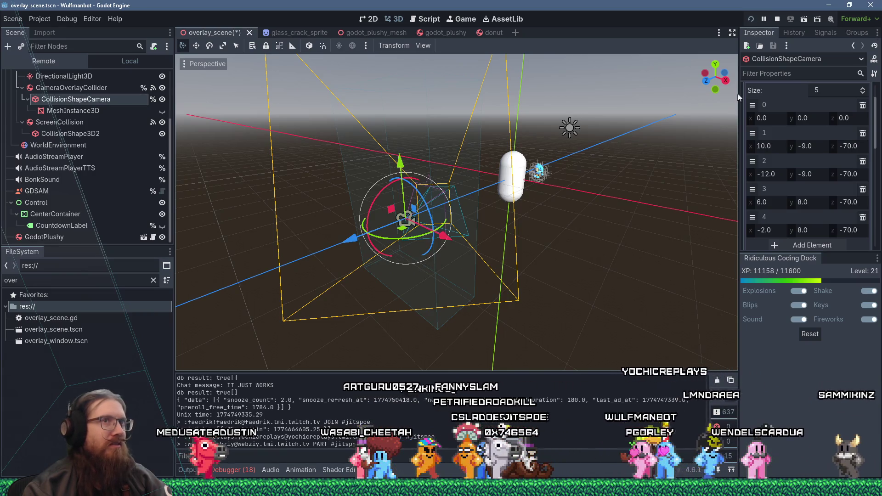
Save and restart the overlay project, then return to the Godot editor.
left_click(752, 21)
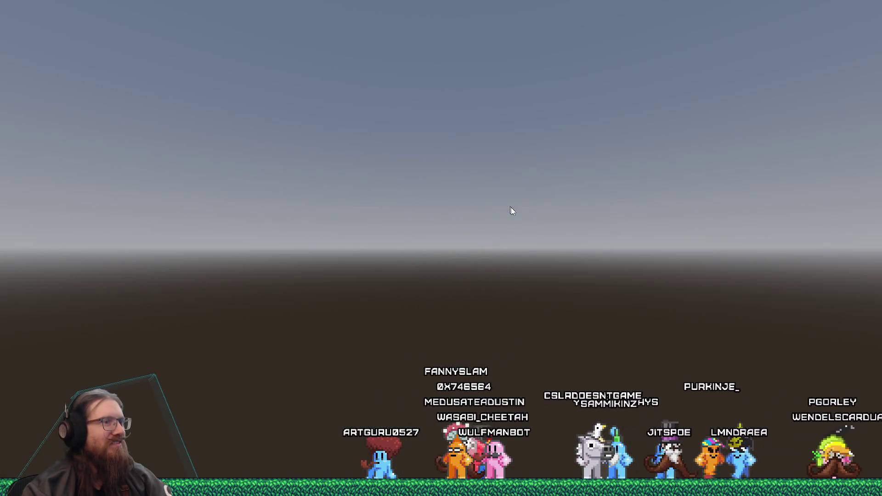
key("alt+Tab")
key("alt+Tab")
key("alt+Tab")
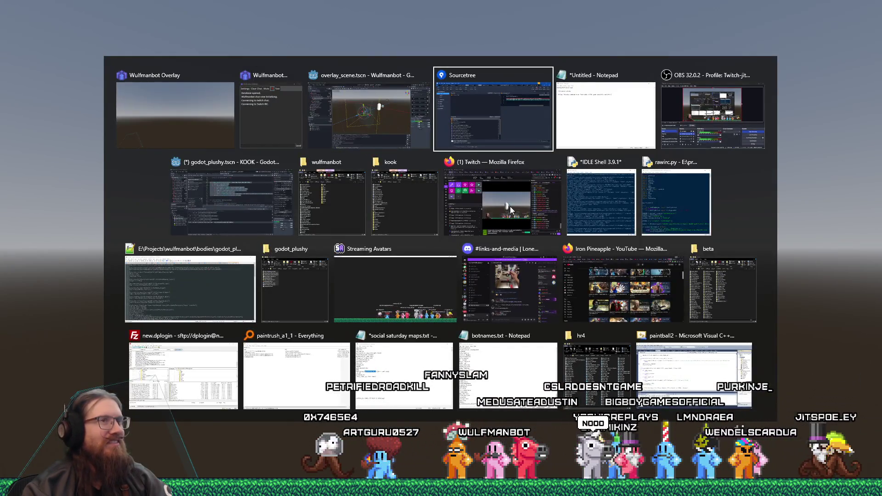
key("Escape")
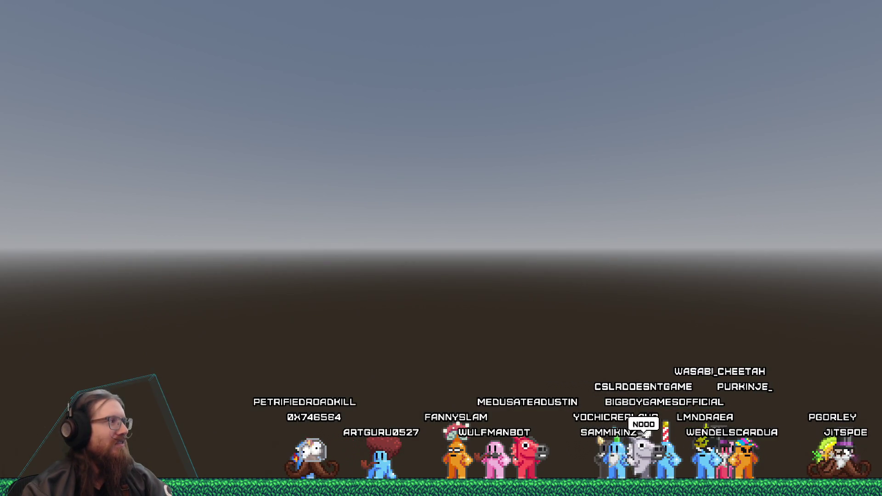
key("alt+Tab")
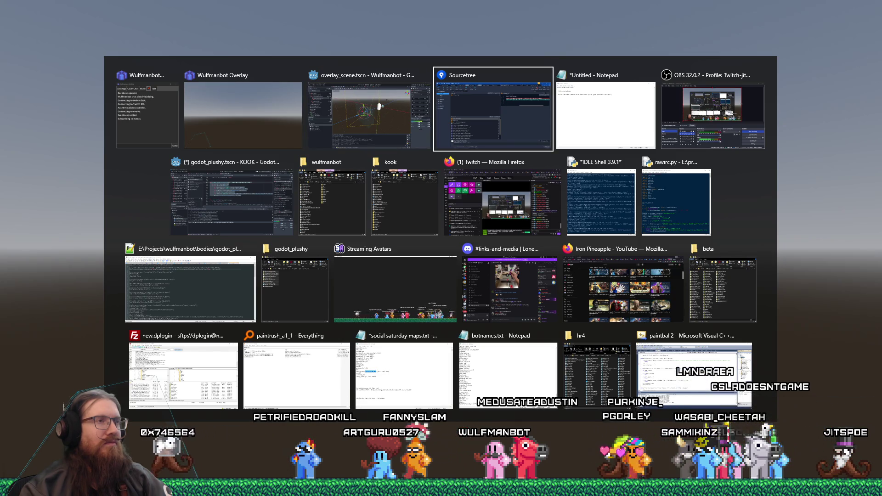
key("alt+shift+Tab")
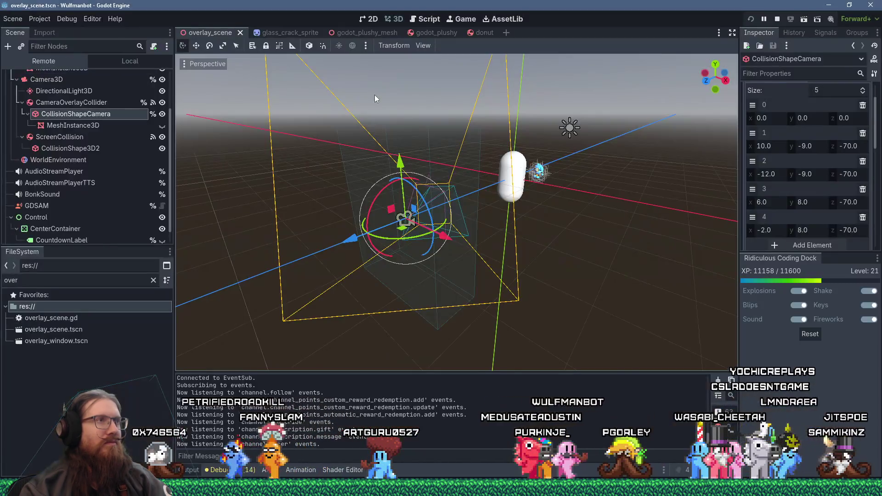
Find 'addagodot' across the project files and open its definition in overlay_scene.gd.
left_click(426, 17)
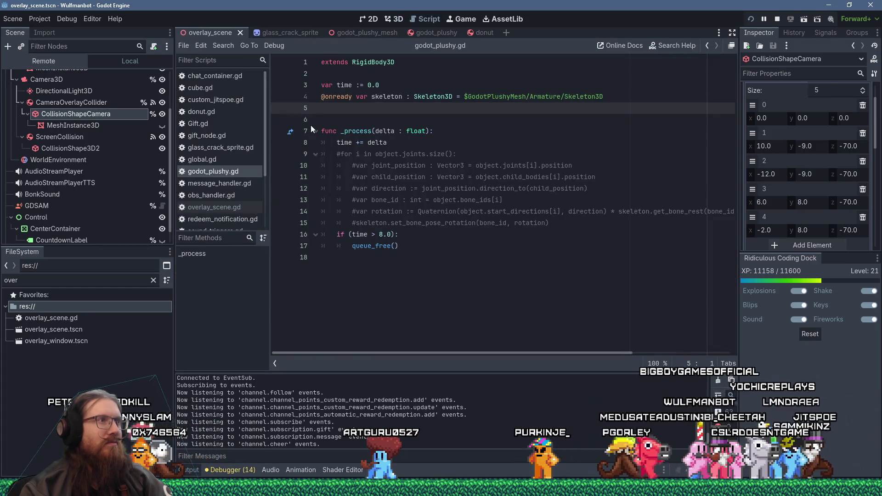
left_click(216, 45)
left_click(232, 109)
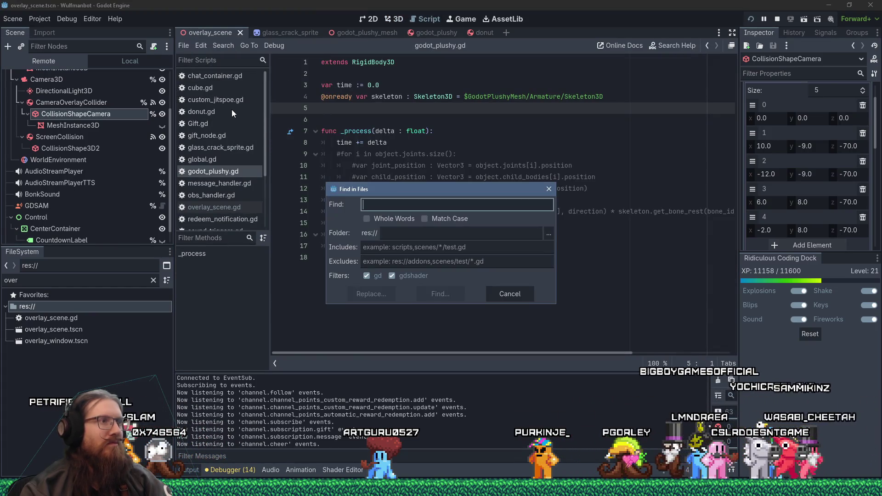
type("addag")
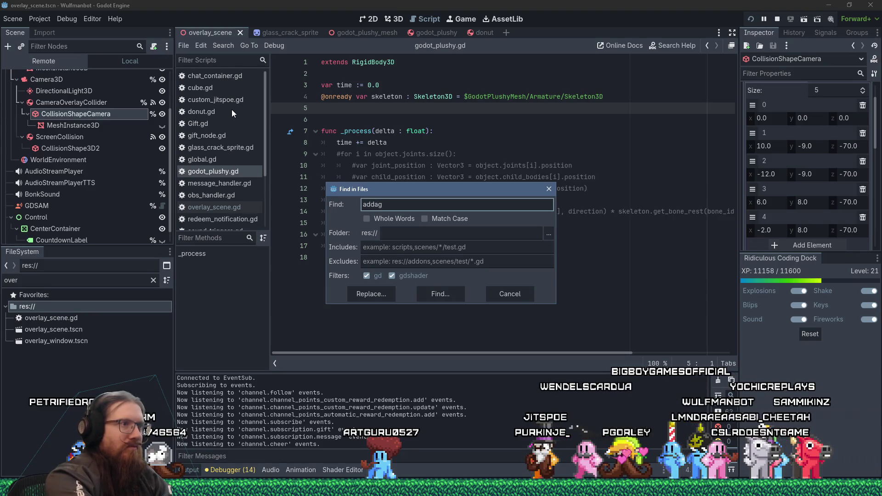
type("odot")
key("Return")
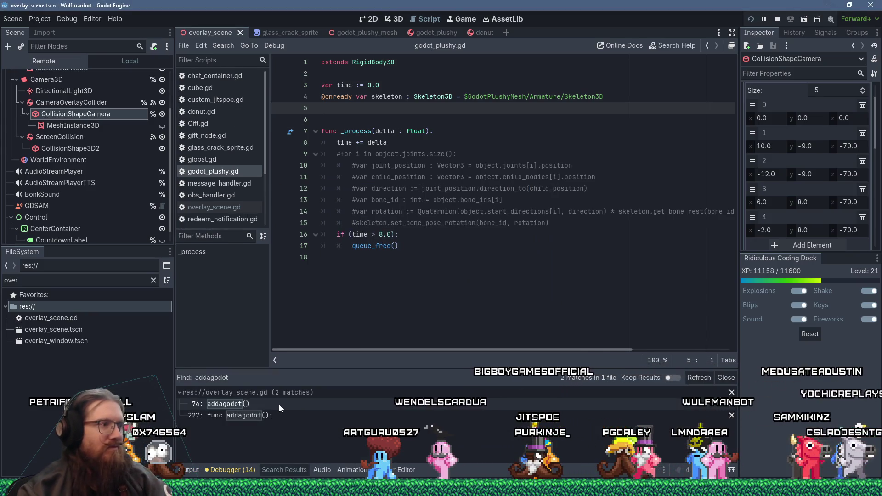
left_click(272, 414)
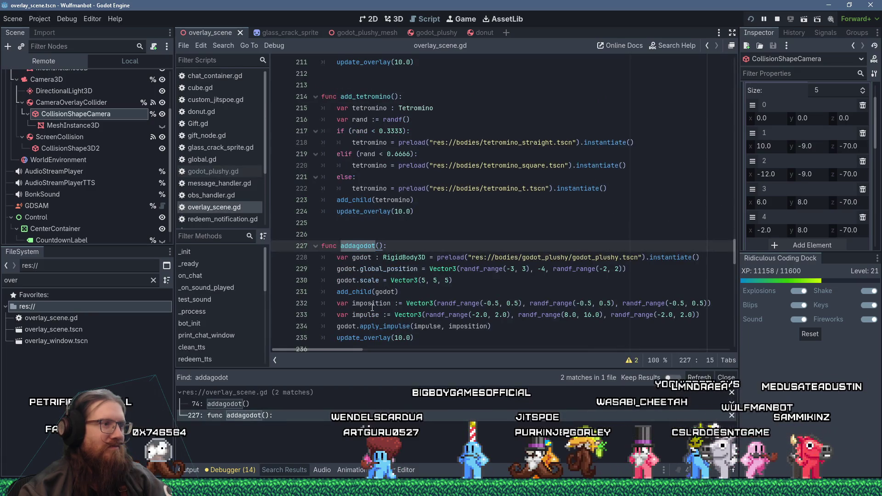
Copy the update_overlay(10.0) call from line 235.
left_click(338, 338)
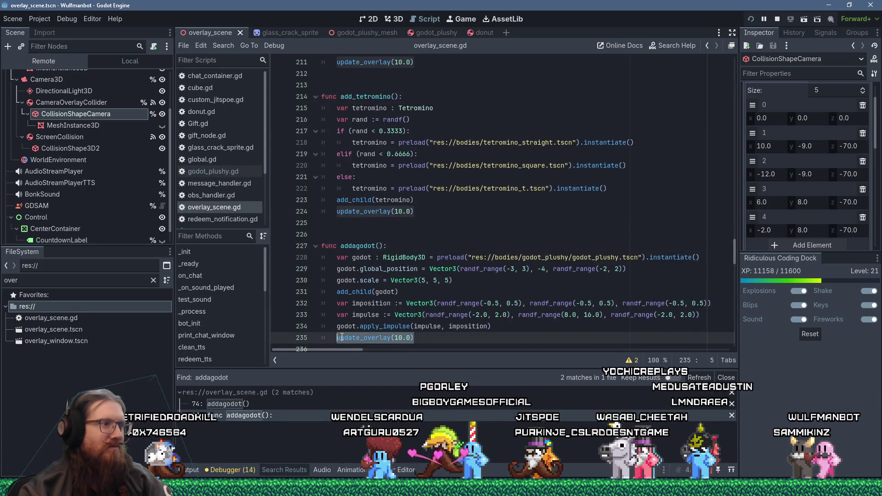
right_click(342, 338)
left_click(360, 305)
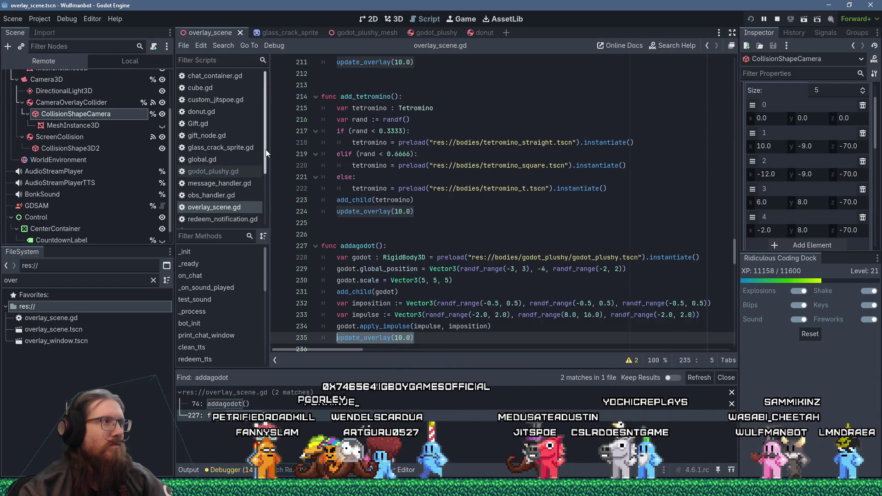
left_click(704, 240)
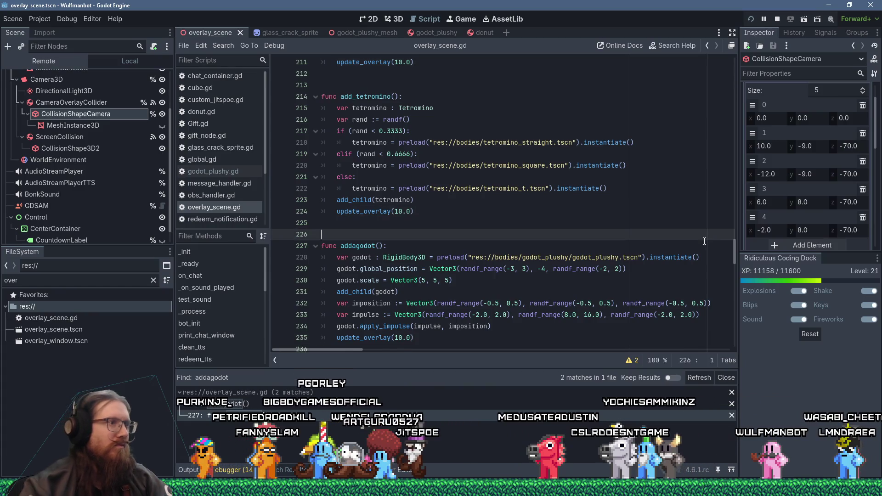
Paste the update_overlay(10.0) call on a new line after check_for_ads() in _ready.
key("ctrl+f")
type("_")
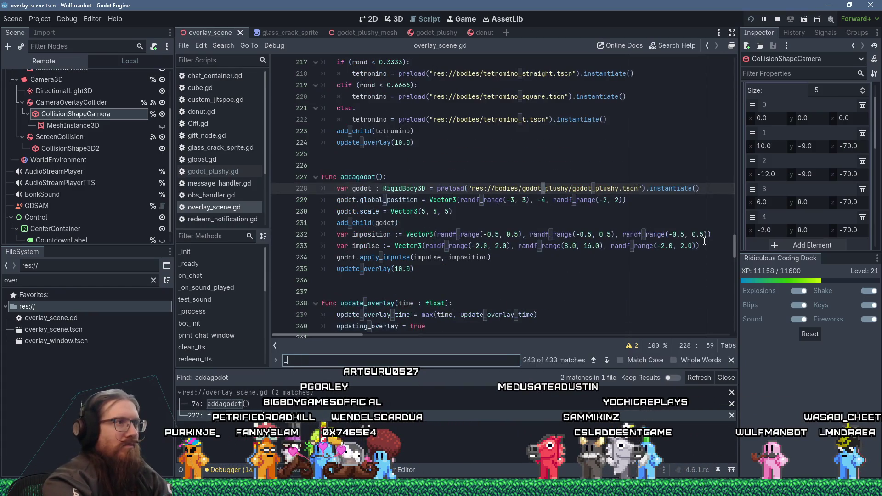
type("ready")
key("Escape")
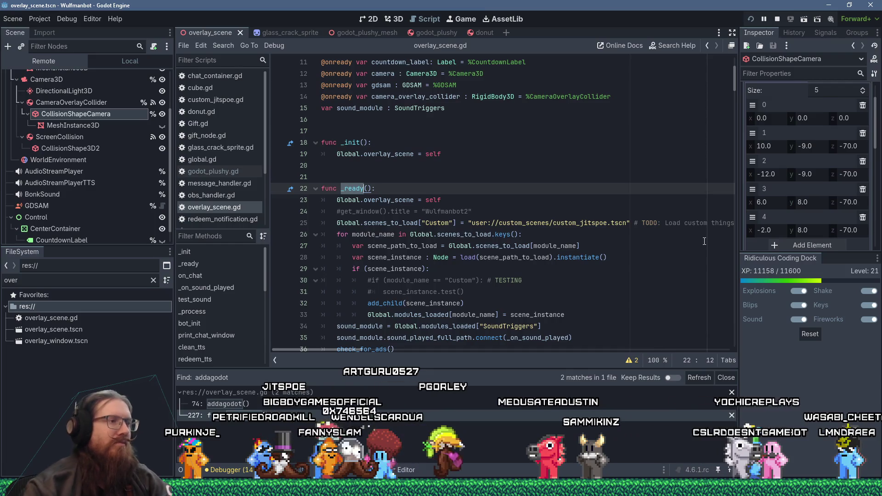
left_click(516, 188)
scroll(517, 184, "down", 1)
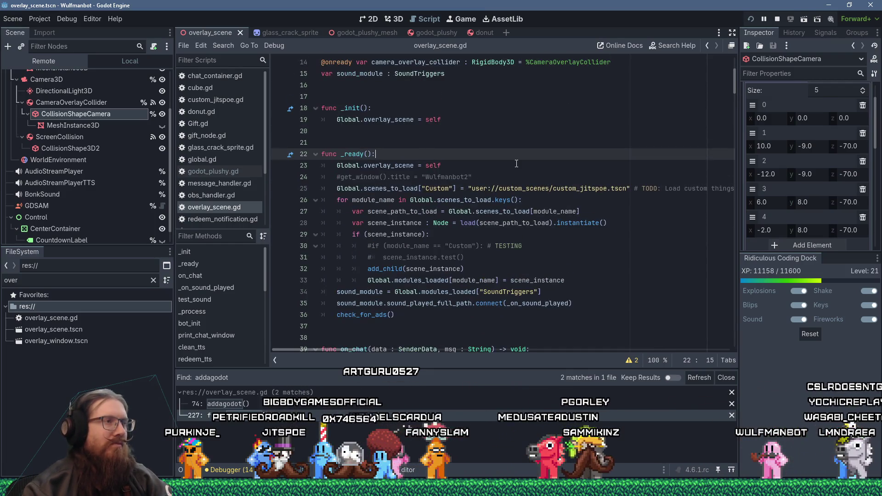
left_click(412, 316)
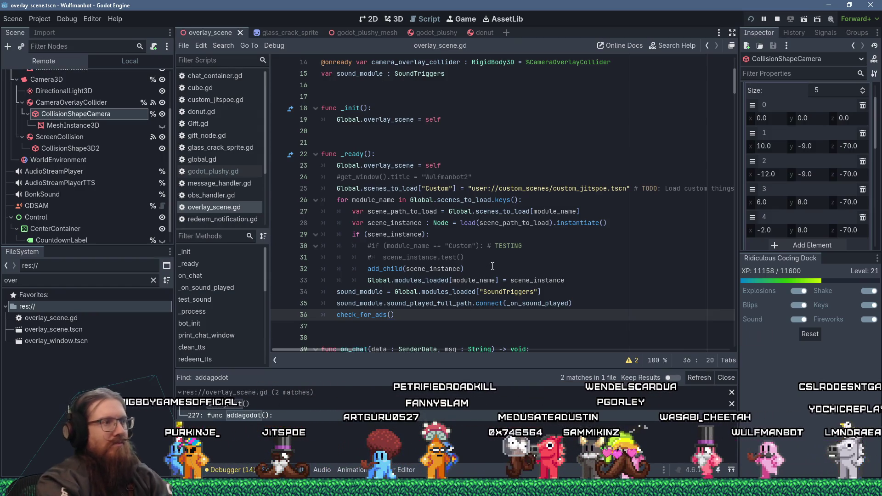
key("Return")
key("shift+Insert")
Change it to update_overlay(4.0) # Fix low FPS at start, save, and restart the overlay.
key("Left")
key("Left")
key("Left")
key("shift+Left")
key("shift+Left")
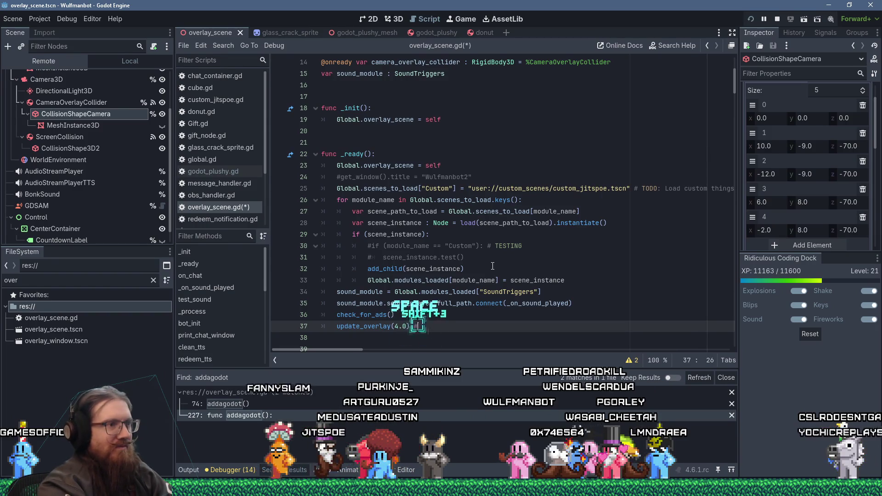
type("Fix low FPS :)")
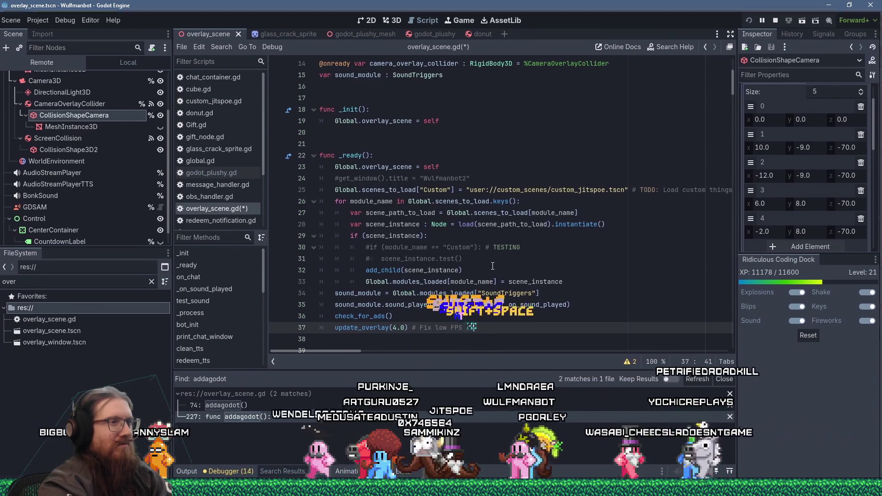
type(" start")
key("ctrl+s")
left_click(751, 19)
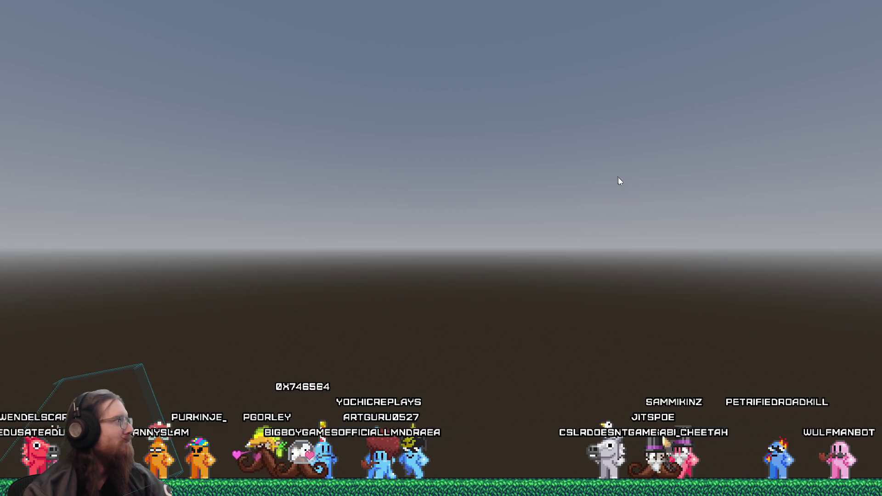
Go from the restarted overlay back to the Godot editor, then open the Alt+Tab window switcher.
key("alt+Tab")
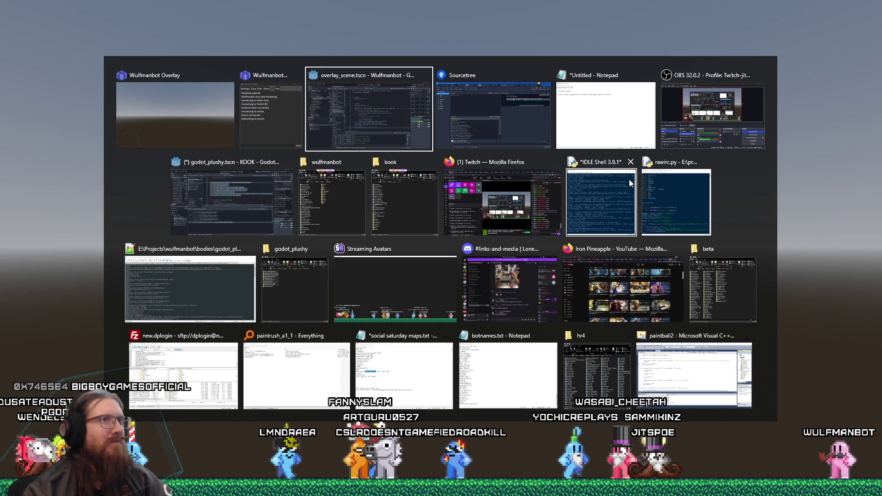
key("Return")
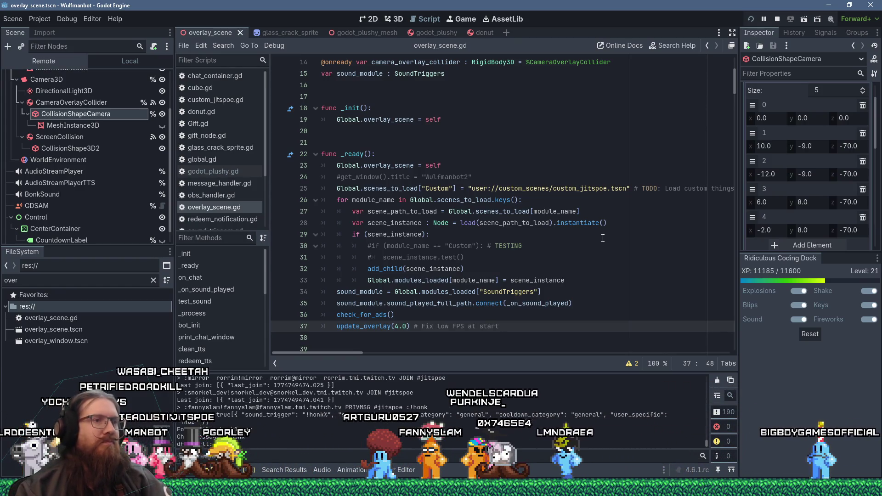
key("alt+Tab")
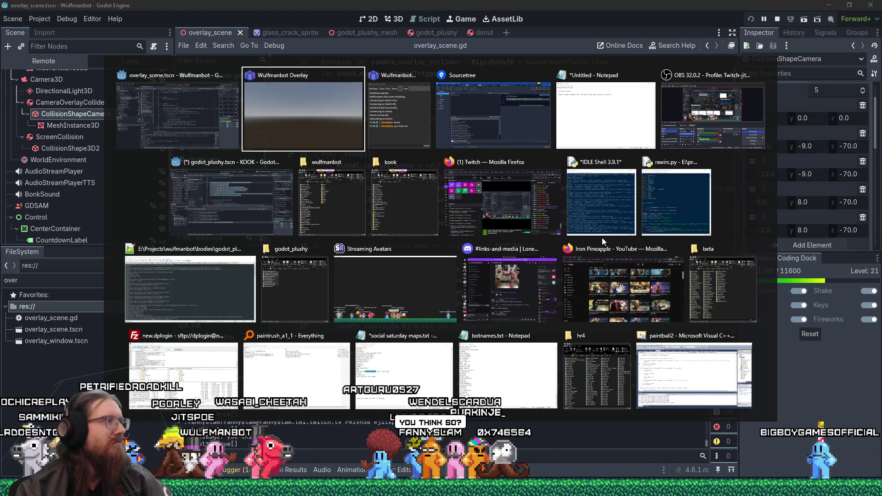
In Sourcetree, stage overlay_window.tscn and the remaining overlay_scene.gd changes.
key("Tab")
key("Tab")
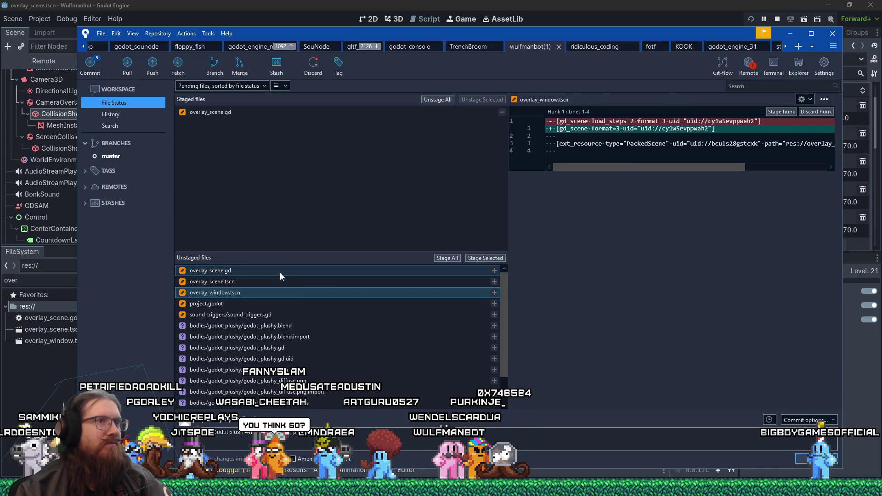
left_click_drag(628, 166, 672, 166)
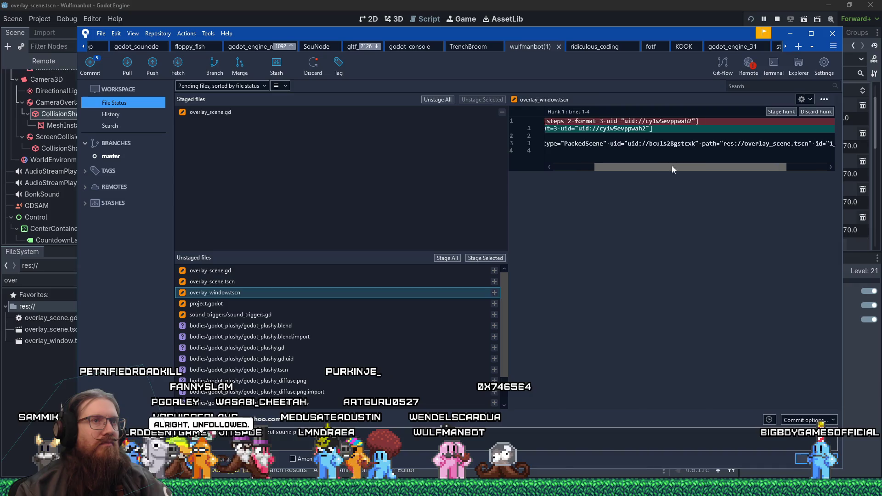
left_click(562, 177)
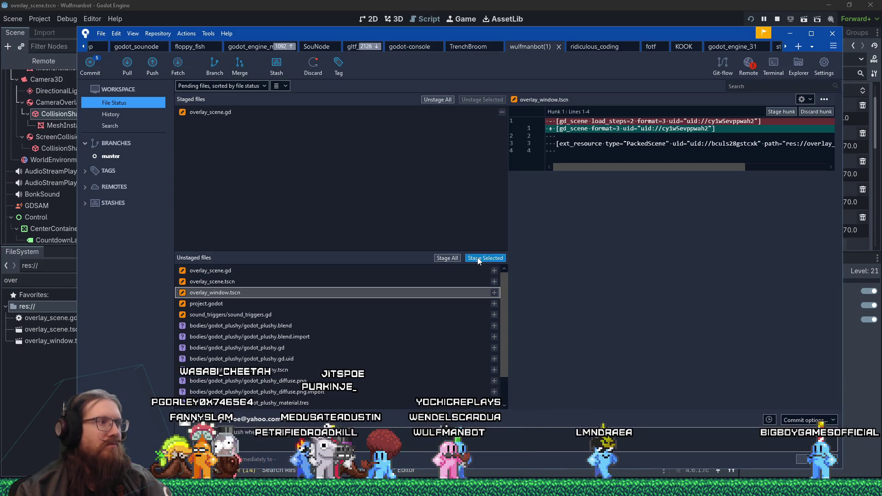
left_click(478, 258)
left_click(381, 274)
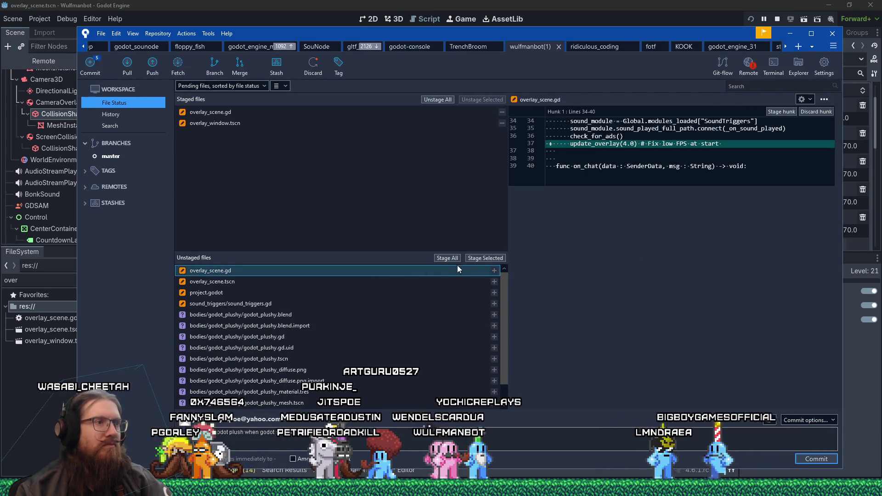
left_click(478, 259)
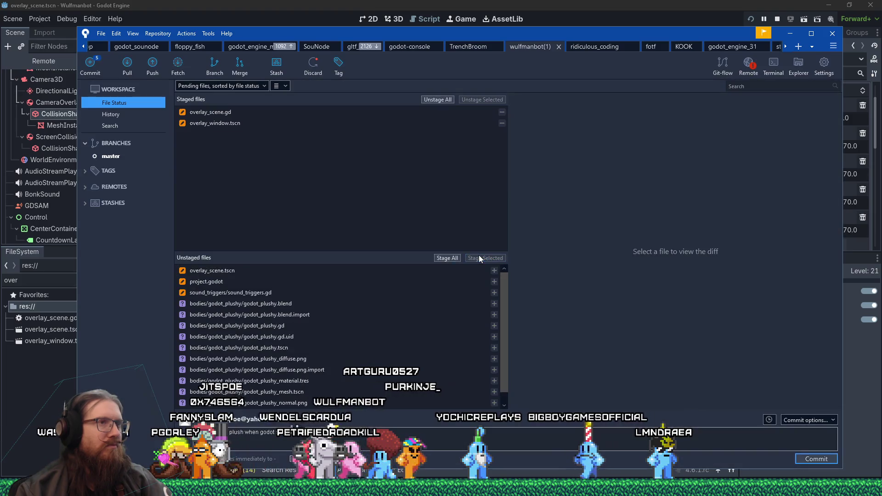
left_click(343, 274)
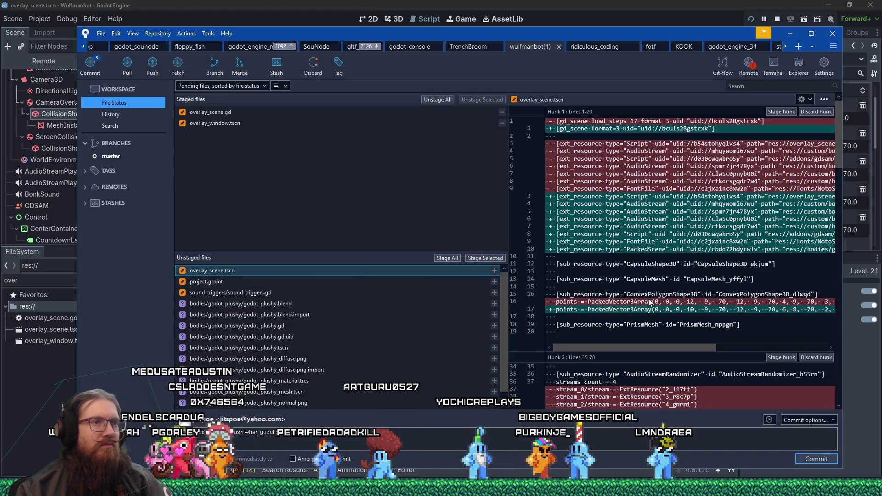
Review the overlay_scene.tscn diff, then continue the commit message with 'Updated god'.
mouse_move(671, 347)
left_mouse_down()
mouse_move(788, 343)
mouse_move(647, 335)
left_mouse_up()
scroll(648, 338, "down", 5)
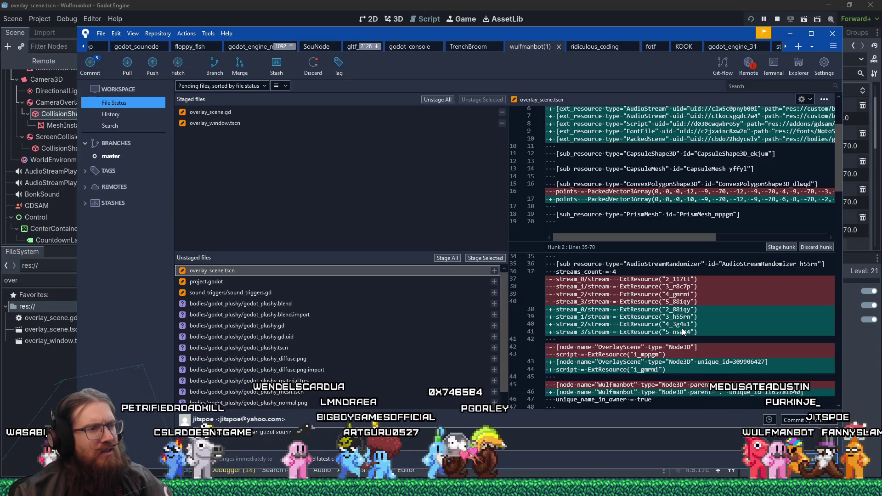
scroll(683, 332, "down", 1)
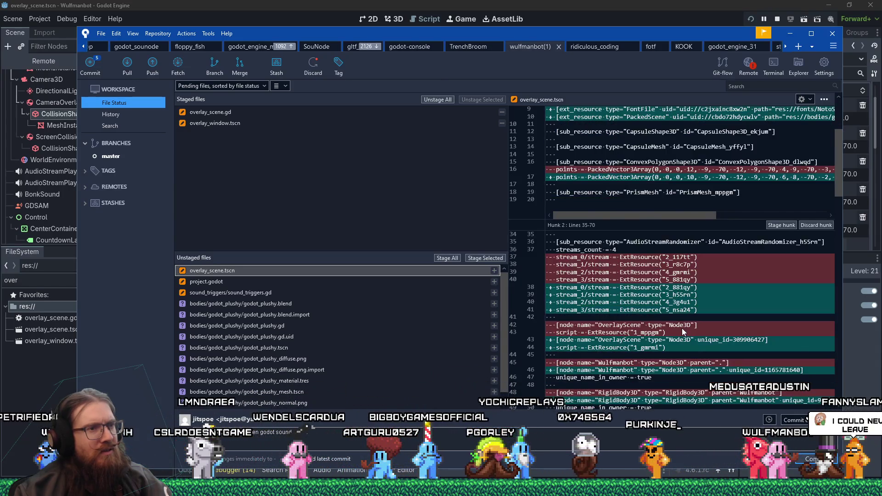
scroll(683, 331, "down", 2)
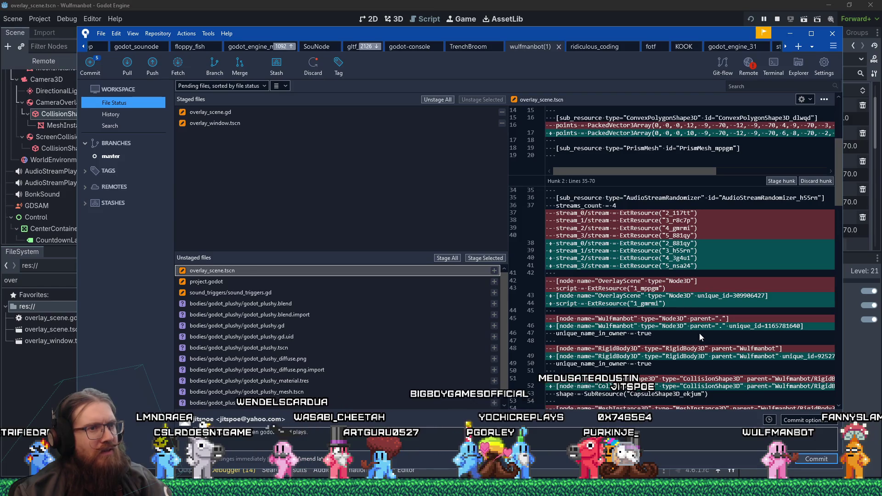
scroll(700, 351, "down", 10)
scroll(700, 351, "down", 15)
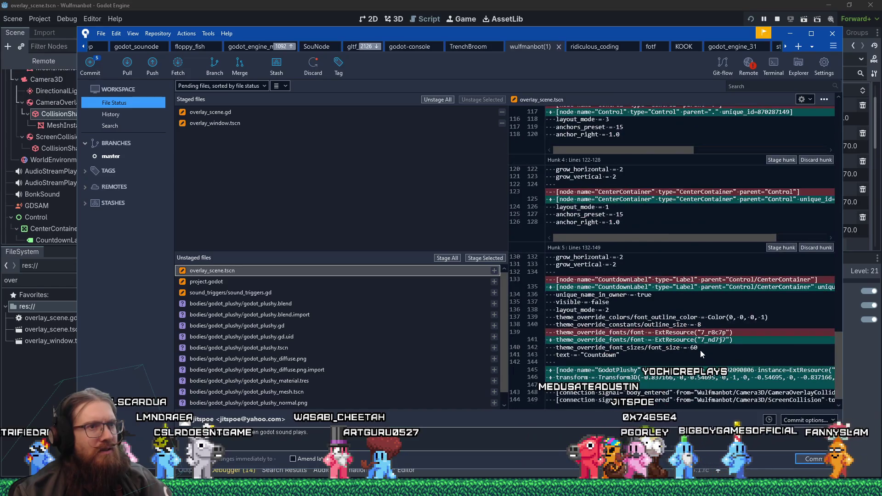
scroll(700, 349, "down", 2)
left_click(419, 442)
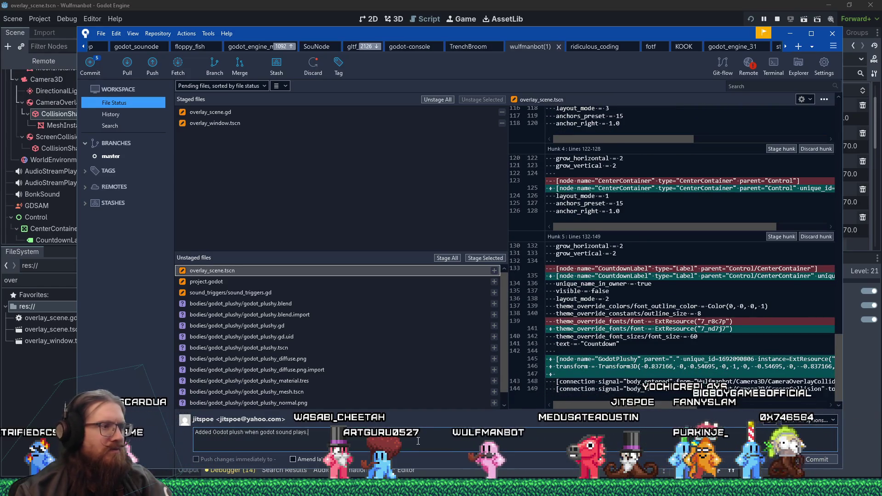
type(" Updated")
type(" god")
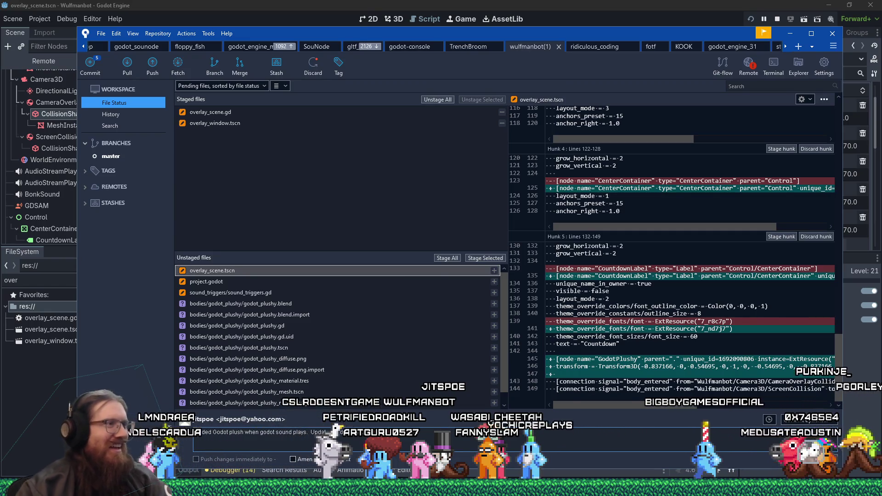
Stage overlay_scene.tscn and project.godot, whose feature version changes from 4.4 to 4.6.
left_click(486, 258)
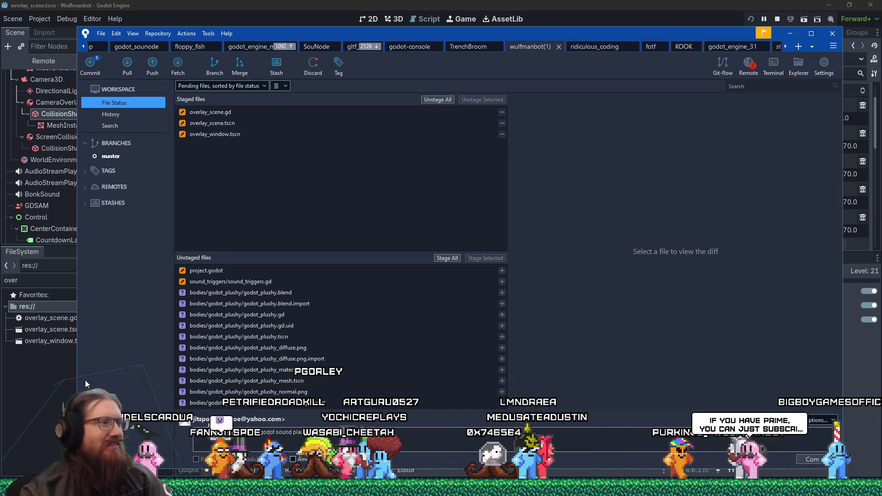
left_click(261, 272)
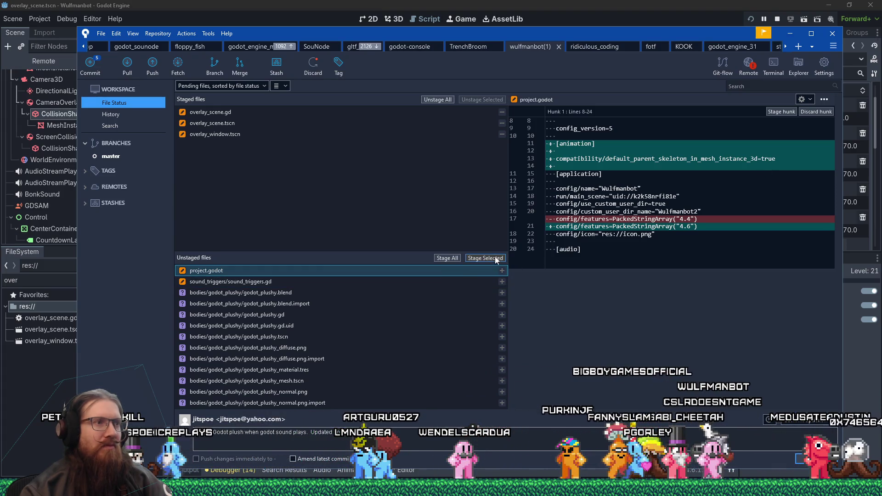
double_click(454, 270)
left_click(419, 271)
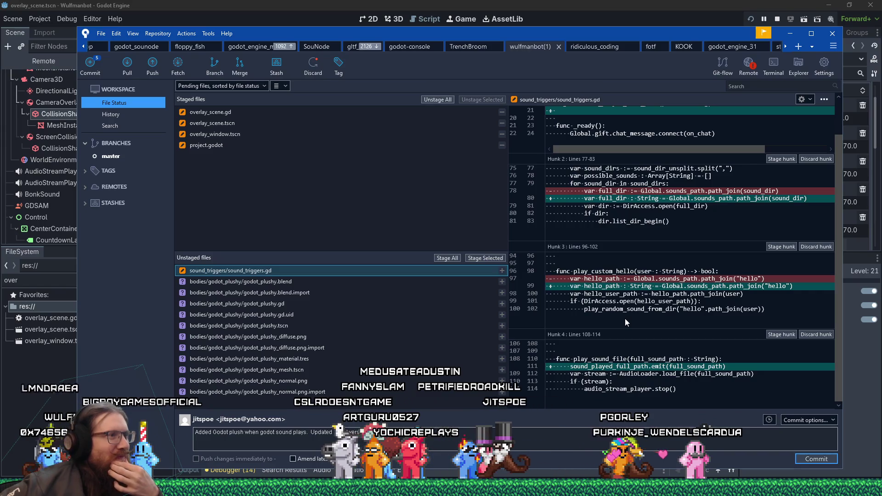
Stage the reviewed sound_triggers.gd script changes.
left_click(478, 258)
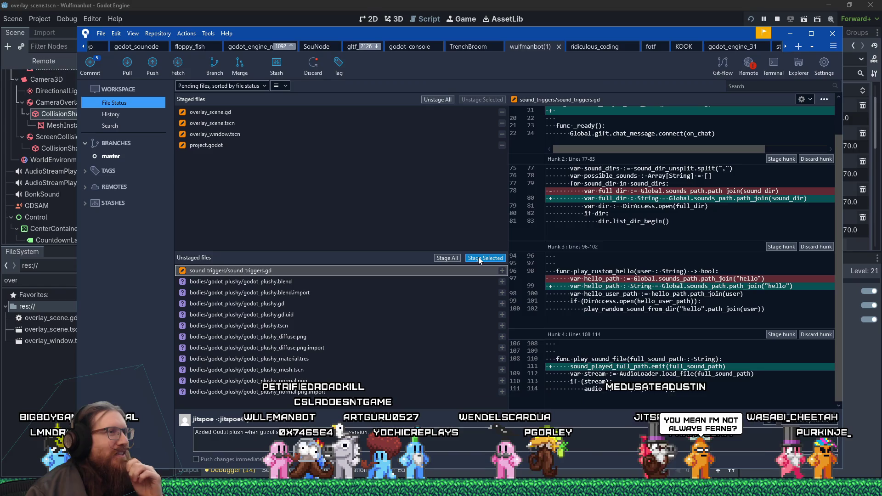
left_click(479, 259)
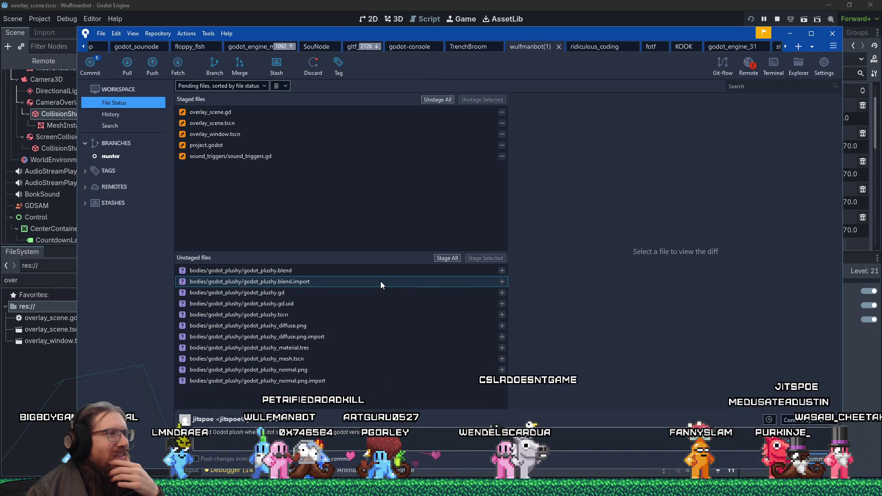
Inspect the plushy files and stage the godot_plushy.gd script.
left_click(338, 381)
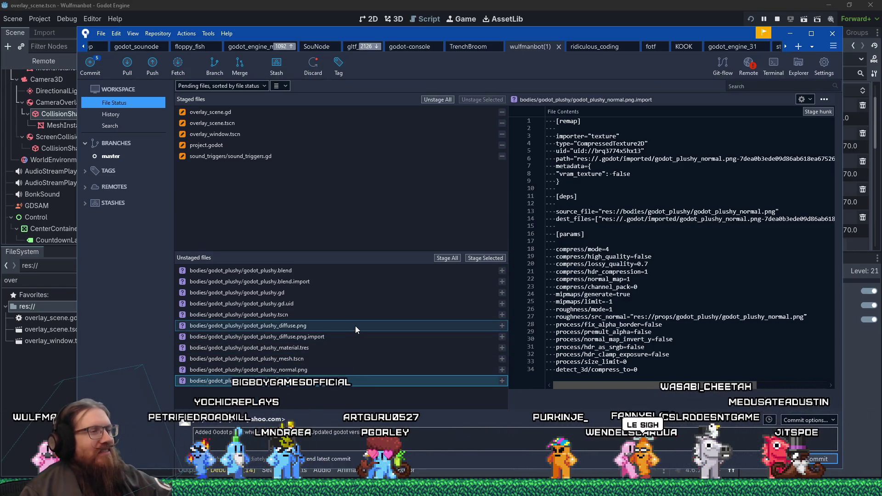
left_click(348, 292)
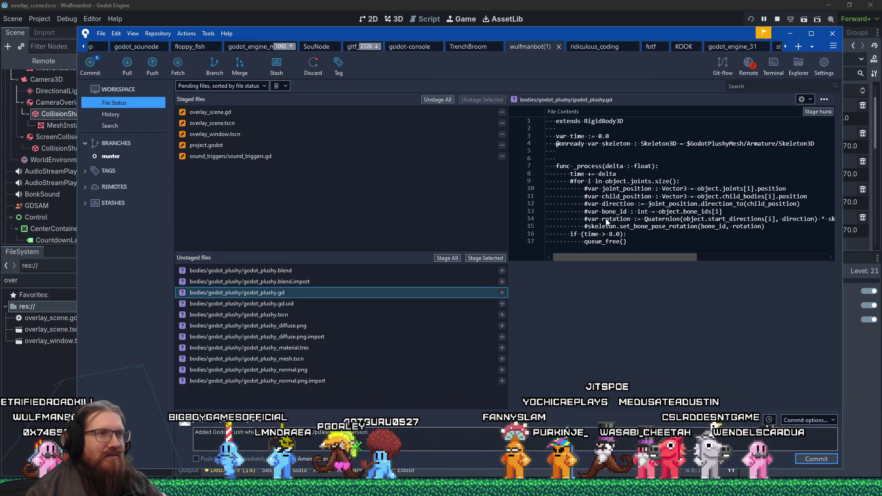
left_click(482, 259)
left_click(406, 277)
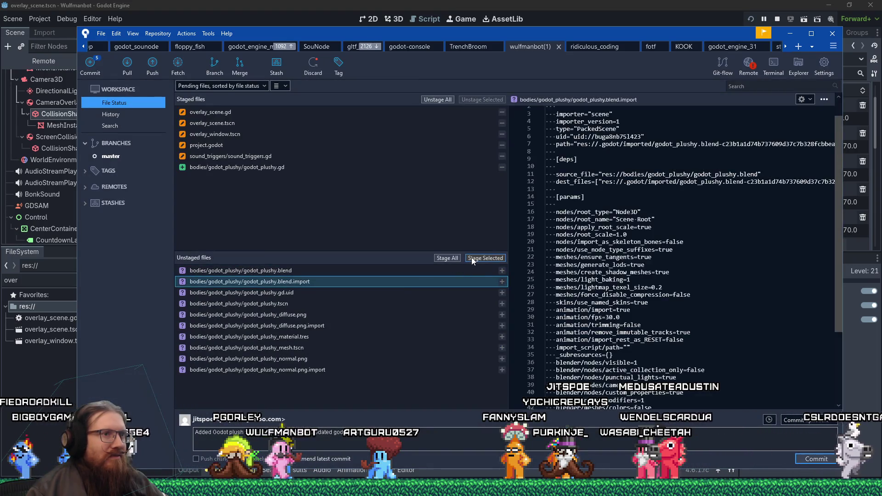
Stage godot_plushy.blend.import and cancel the large-file warning for godot_plushy.blend.
mouse_move(839, 262)
left_mouse_down()
mouse_move(849, 355)
mouse_move(849, 205)
left_mouse_up()
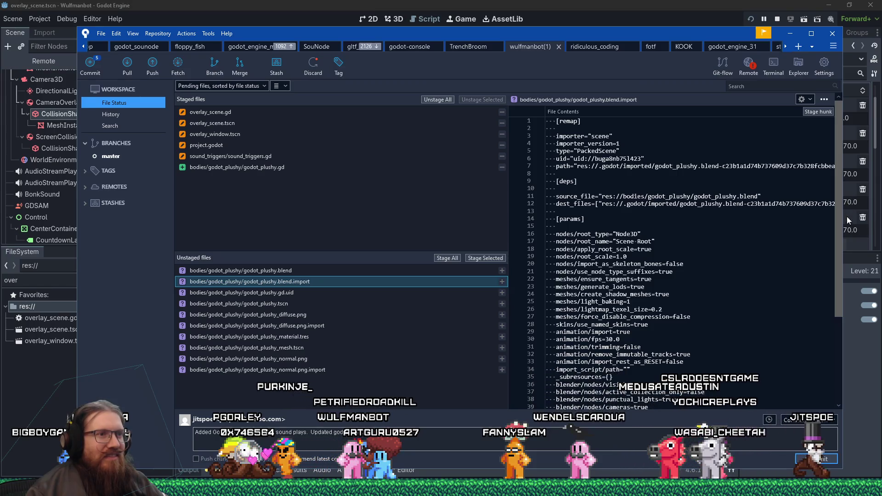
left_click_drag(850, 219, 853, 339)
scroll(615, 167, "up", 5)
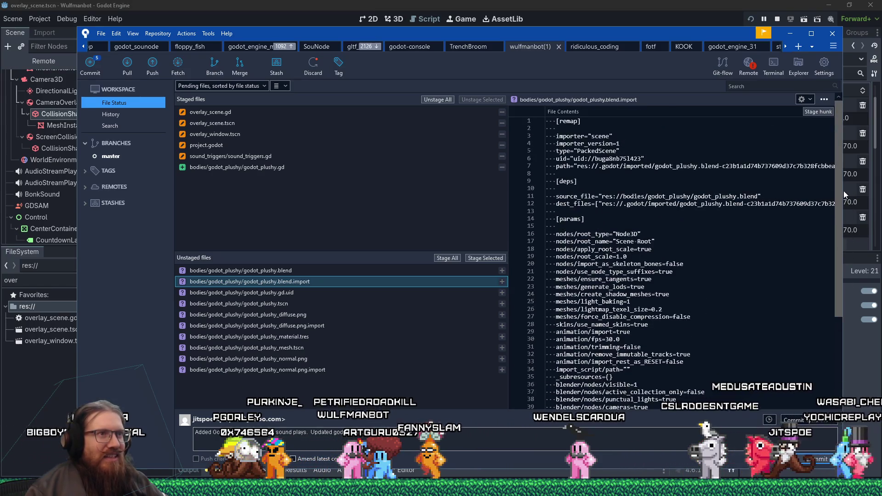
scroll(643, 276, "down", 5)
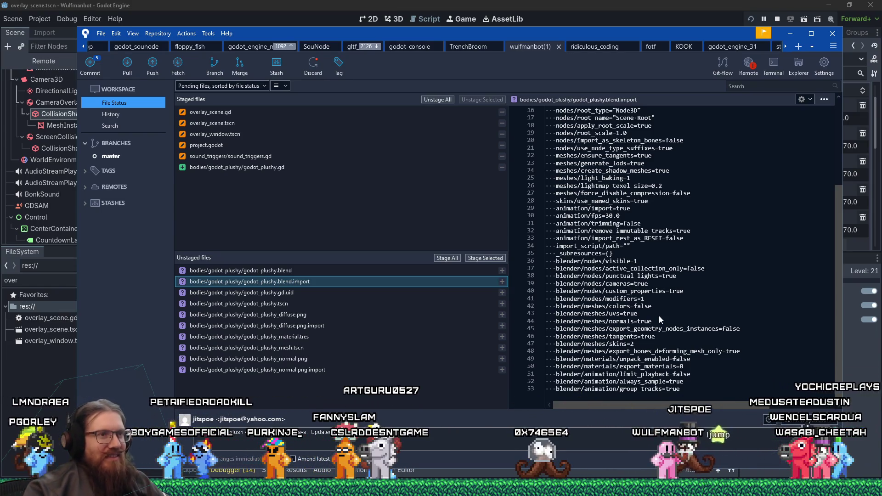
scroll(680, 326, "up", 5)
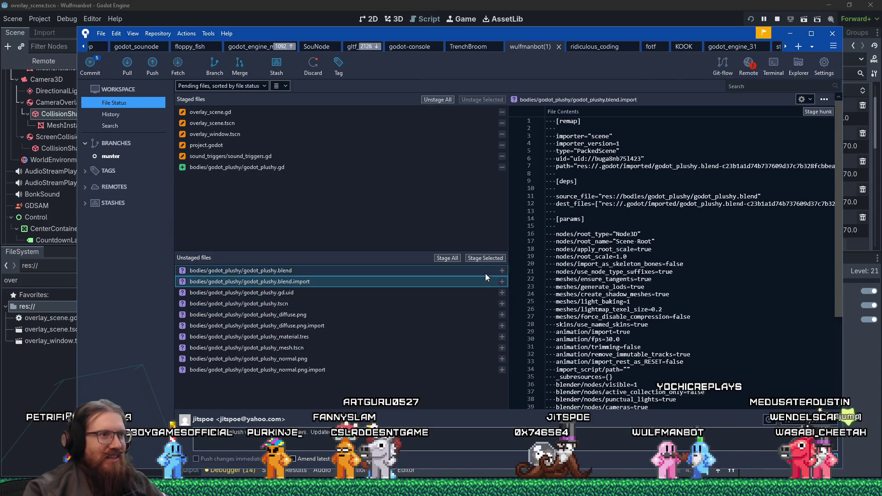
left_click(485, 258)
left_click(392, 274)
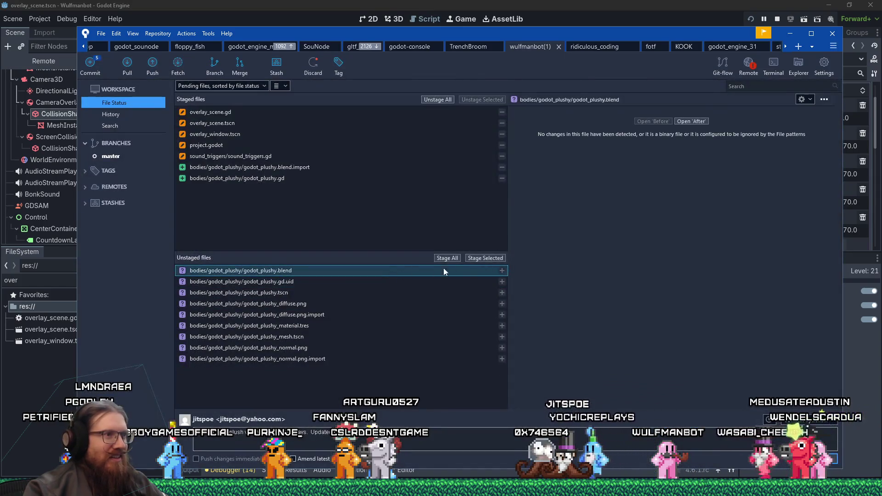
left_click(481, 258)
left_click(539, 141)
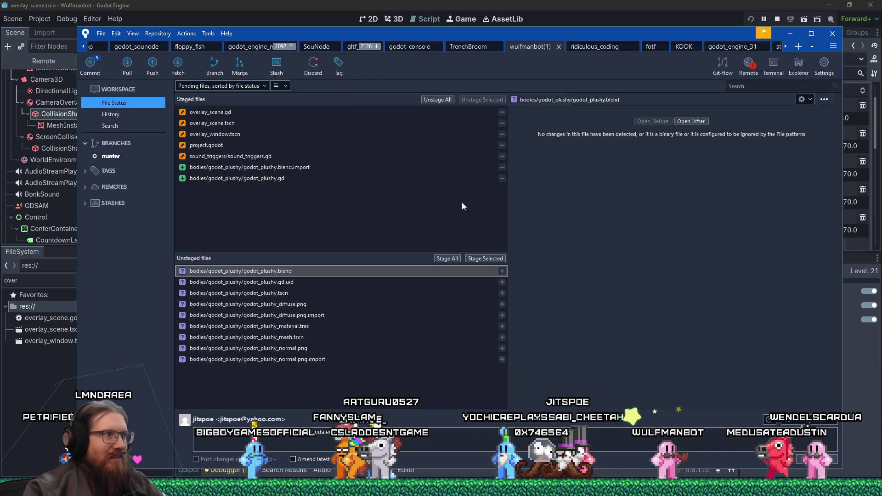
right_click(291, 272)
Show godot_plushy.blend in File Explorer and open it in Blender.
left_click(315, 288)
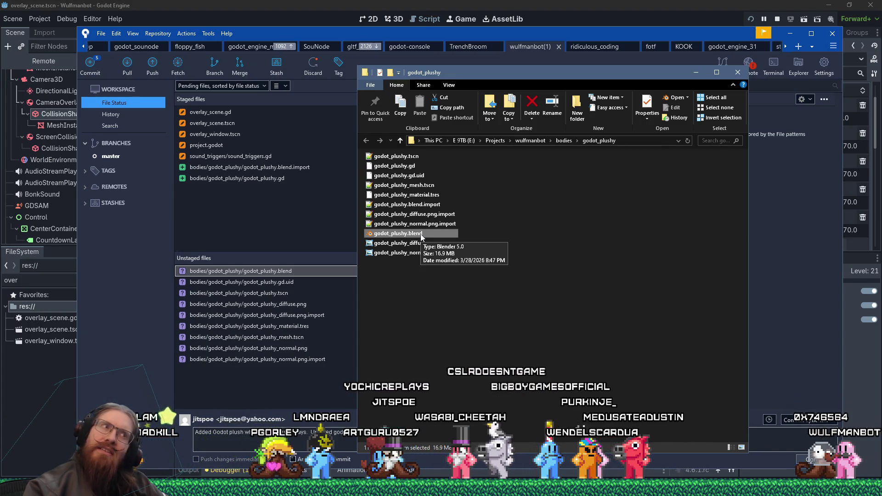
double_click(420, 234)
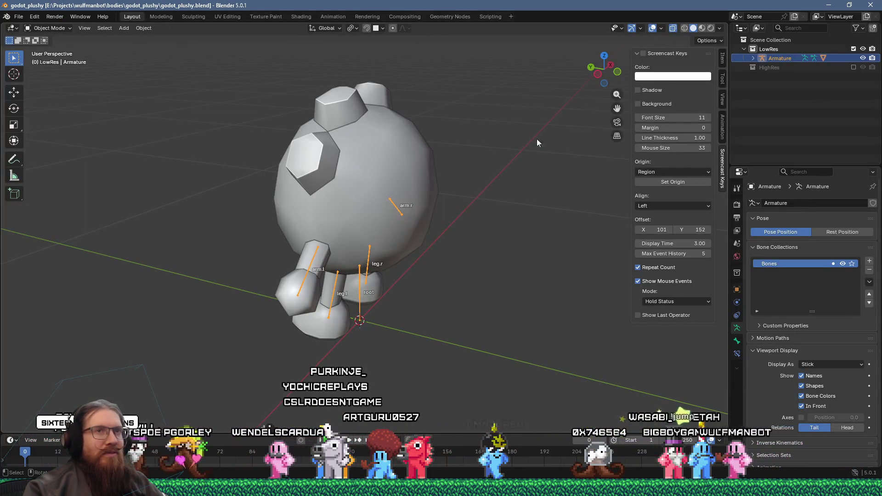
Delete the HighRes collection and the godot_plush_01 mesh from the scene.
left_click(853, 68)
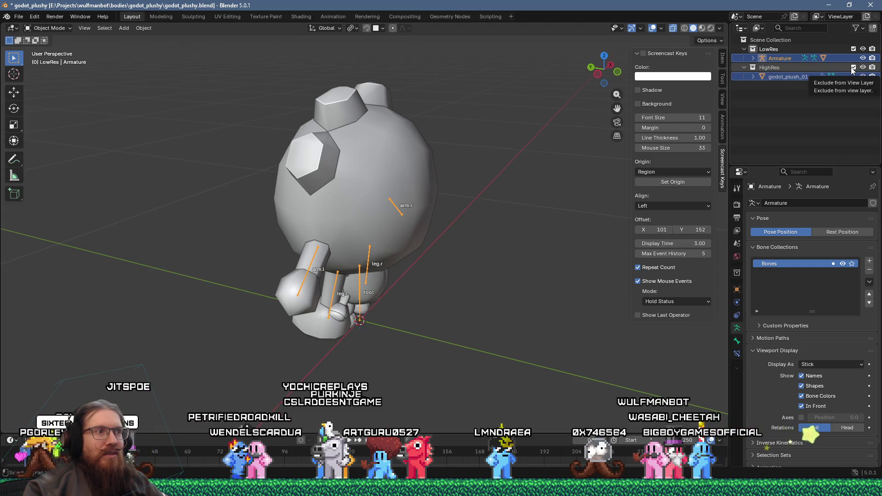
mouse_move(487, 175)
left_mouse_down()
mouse_move(465, 183)
mouse_move(415, 140)
mouse_move(426, 158)
mouse_move(479, 160)
mouse_move(628, 150)
mouse_move(612, 170)
left_mouse_up()
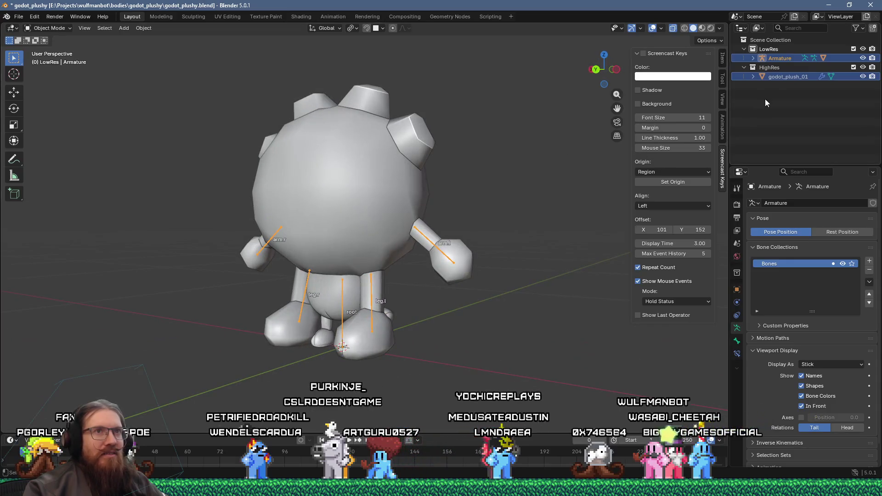
right_click(787, 67)
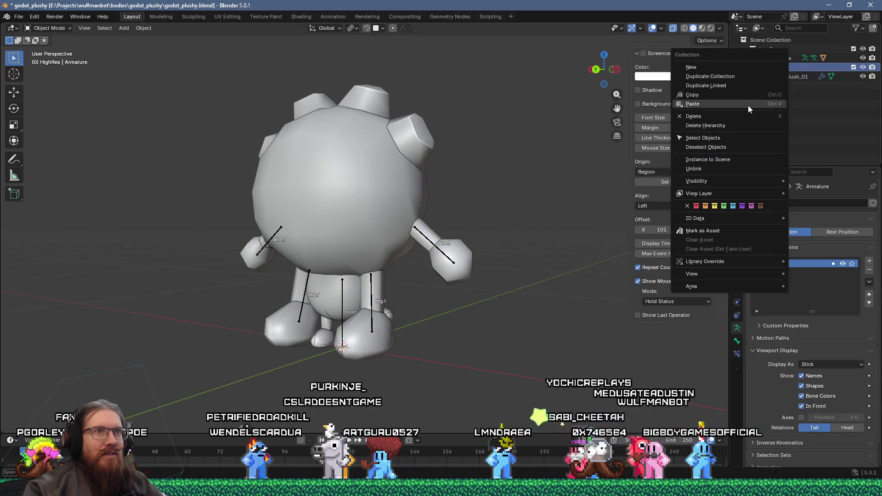
left_click(747, 115)
left_click(780, 66)
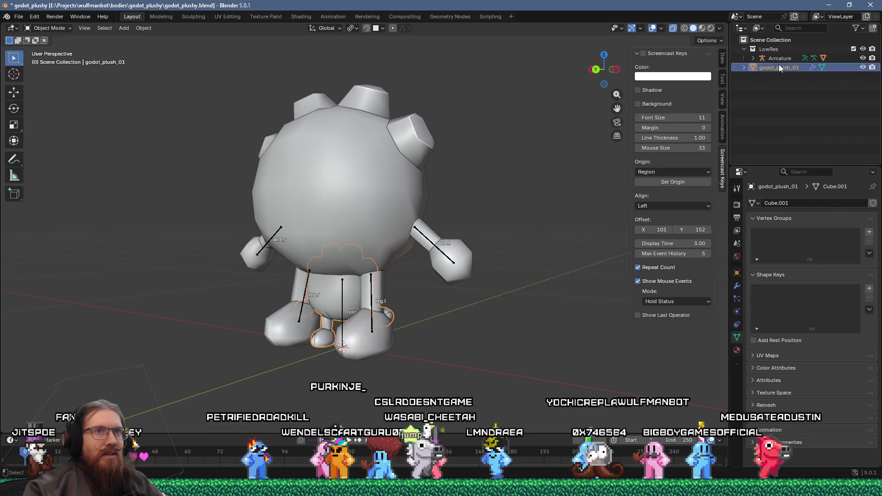
right_click(779, 68)
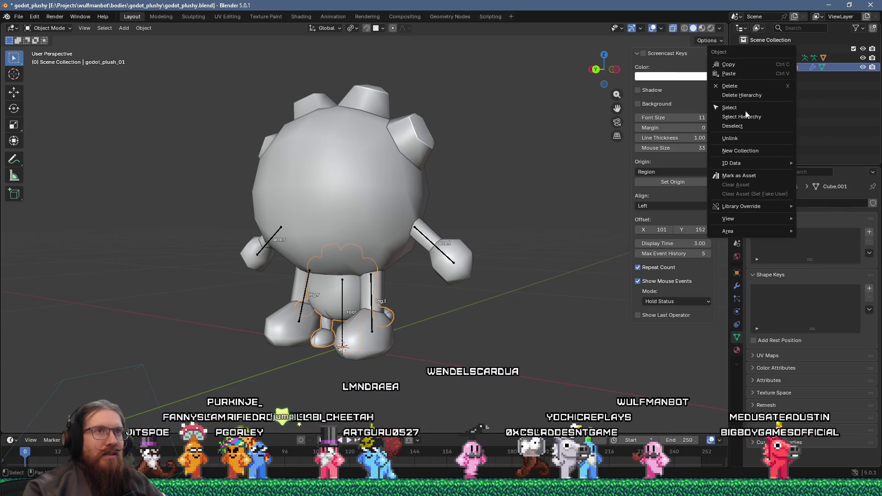
left_click(745, 85)
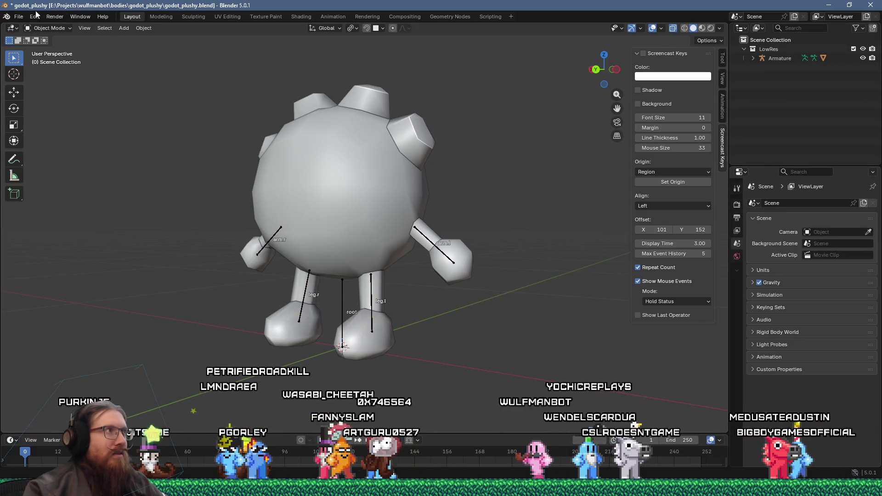
Purge all unused data-blocks and save godot_plushy.blend.
left_click(19, 17)
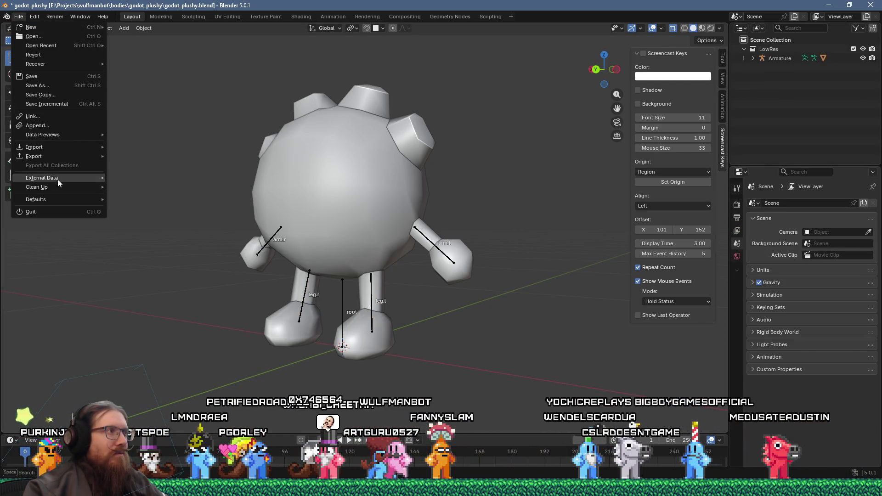
mouse_move(59, 186)
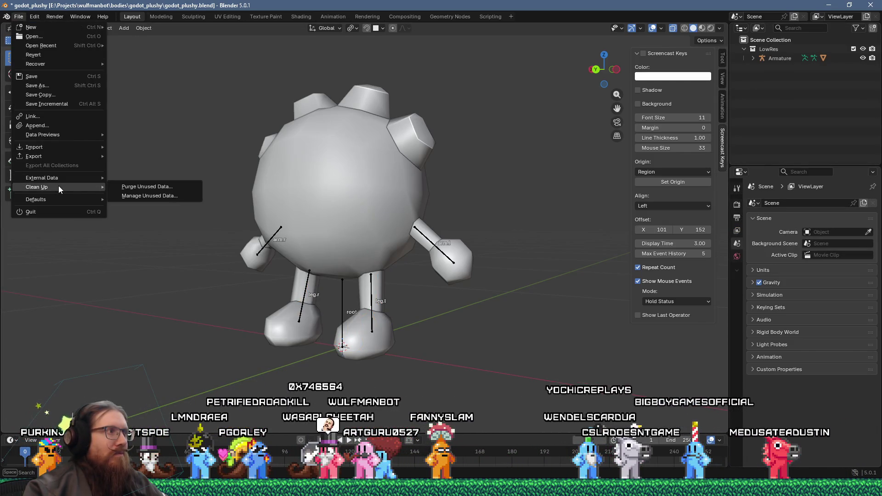
left_click(128, 187)
left_click(112, 245)
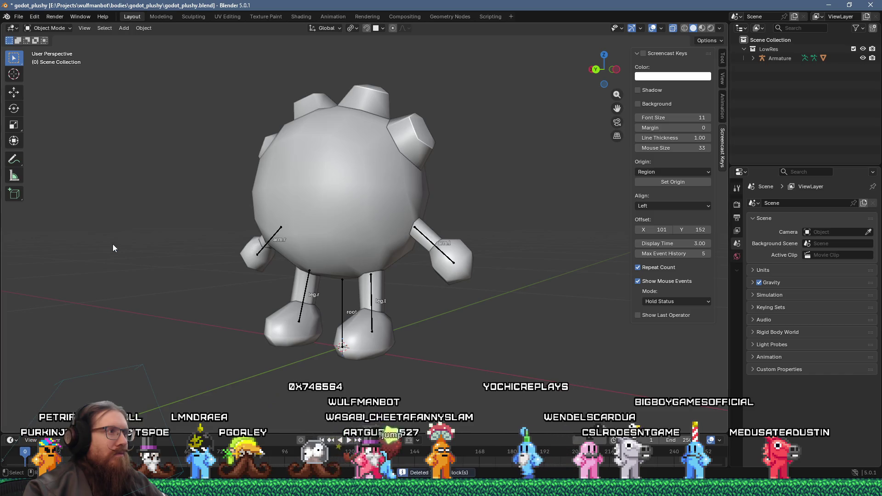
left_click(18, 17)
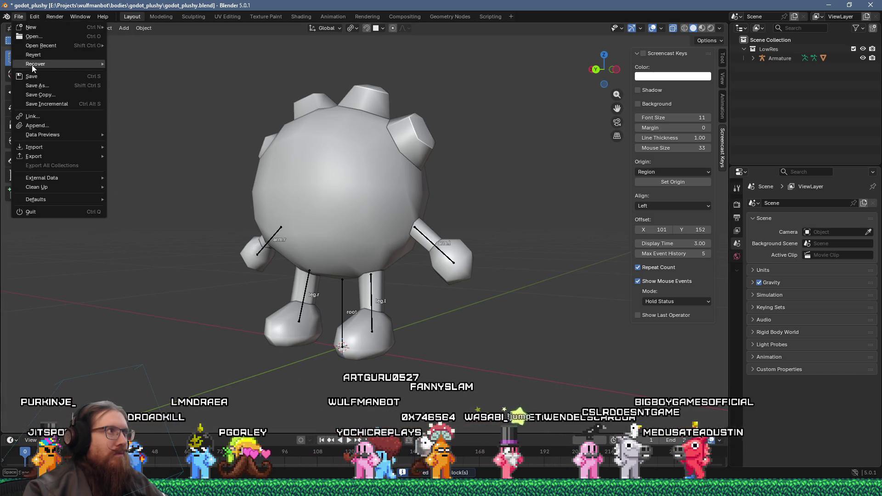
left_click(27, 79)
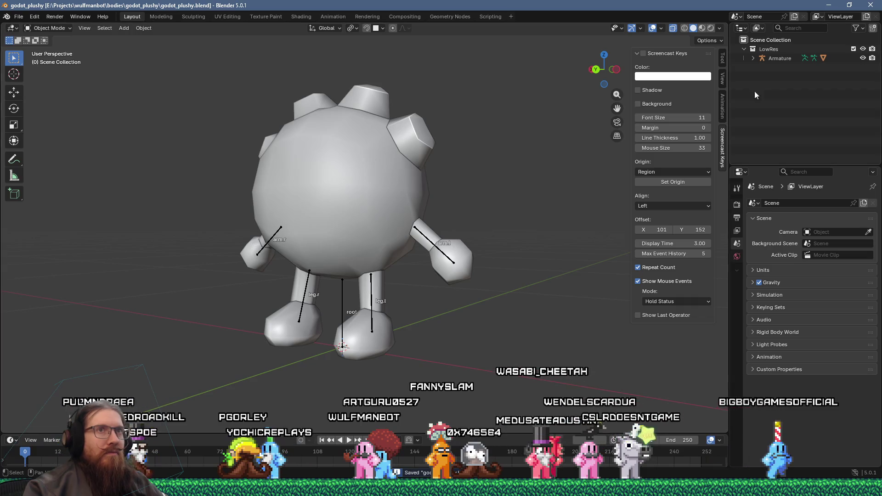
key("alt+Tab")
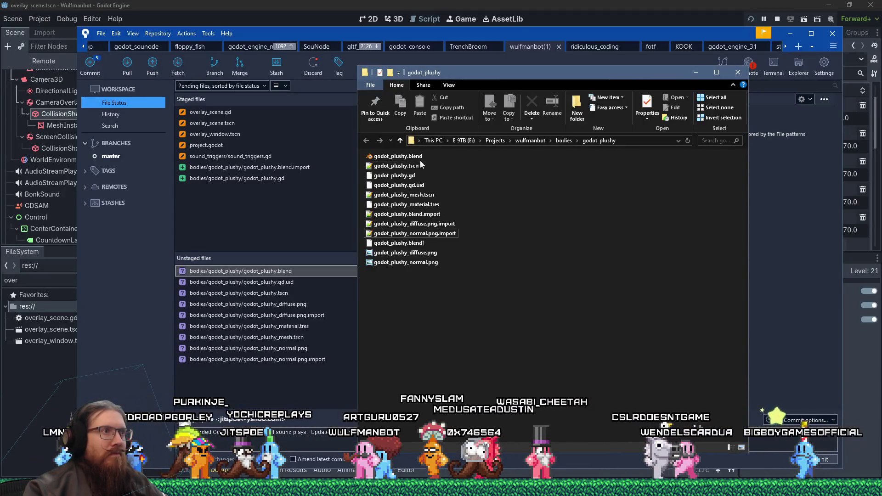
Open the e:\projects\kook props/godot_plushy folder via Run and launch its godot_plushy.blend.
left_click(422, 157)
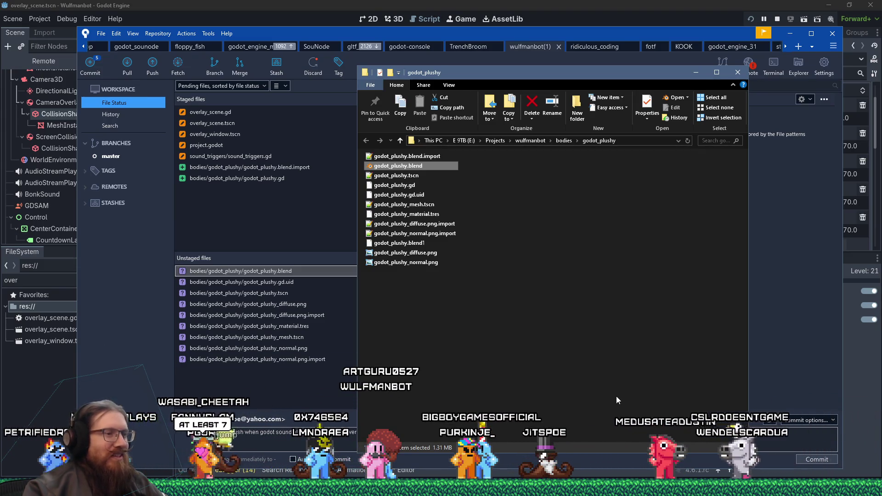
key("super+r")
type("e")
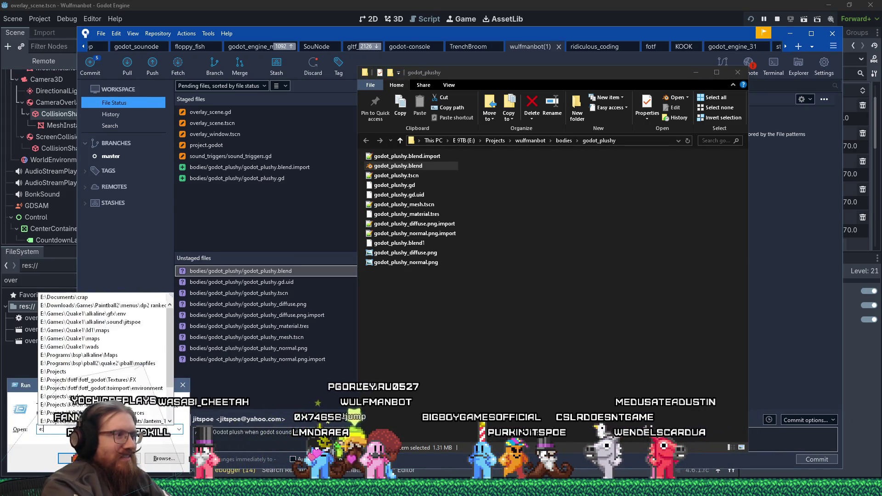
type(":\\projects\\")
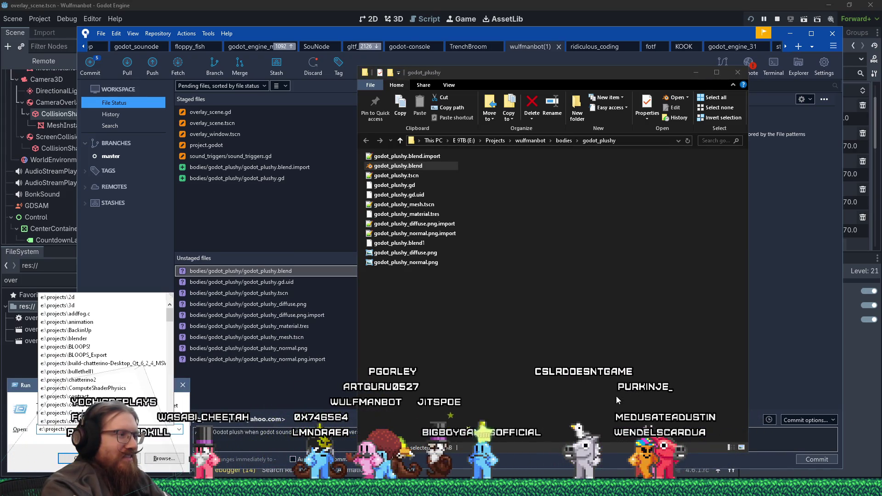
type("wu")
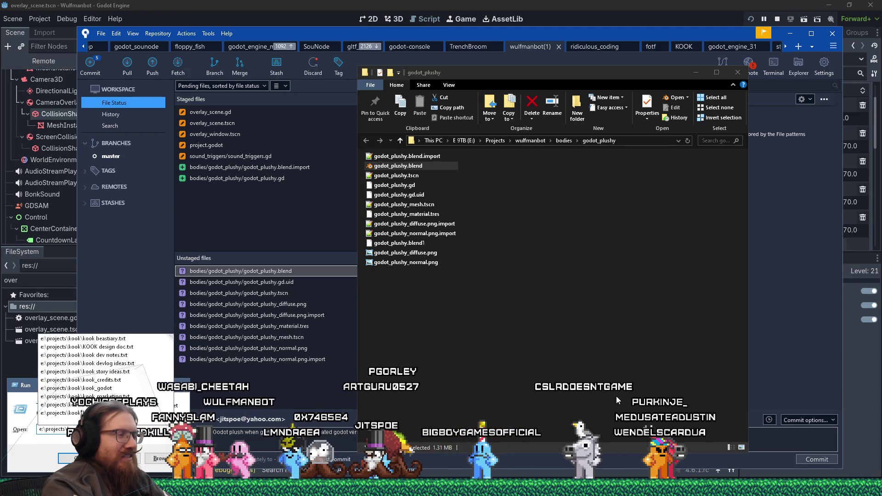
key("BackSpace")
key("BackSpace")
type("k")
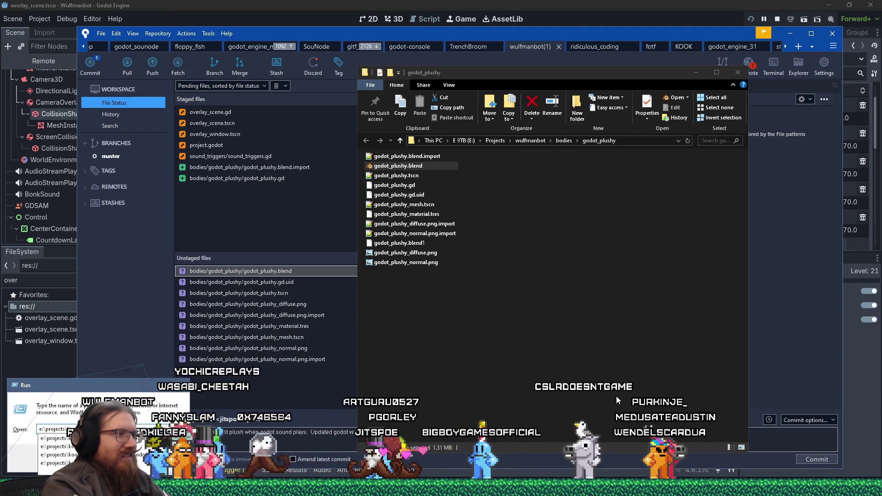
key("BackSpace")
type("ko")
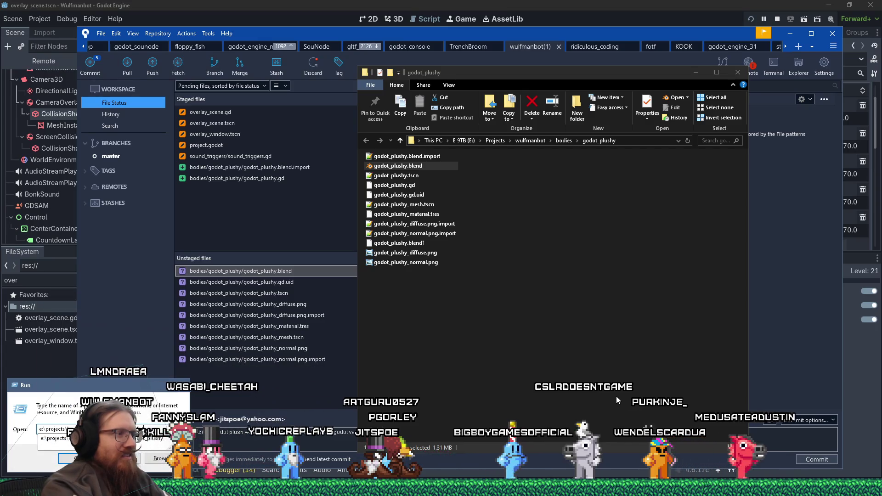
key("Down")
key("Return")
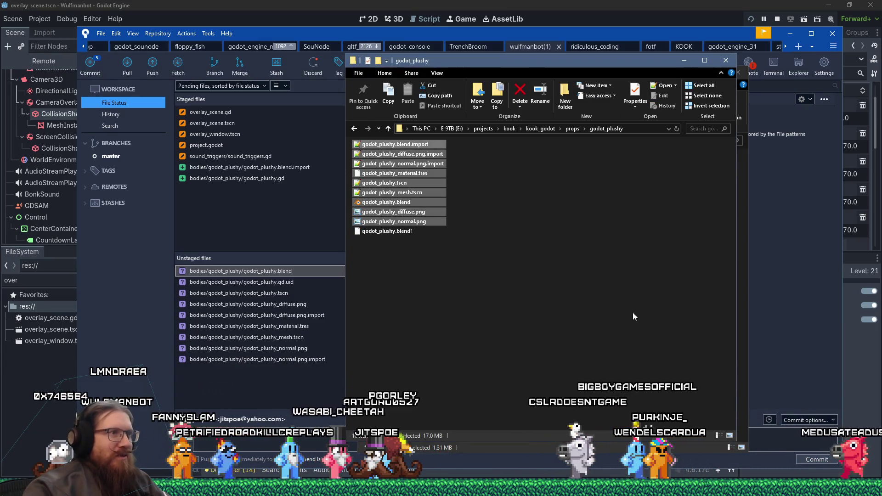
double_click(388, 202)
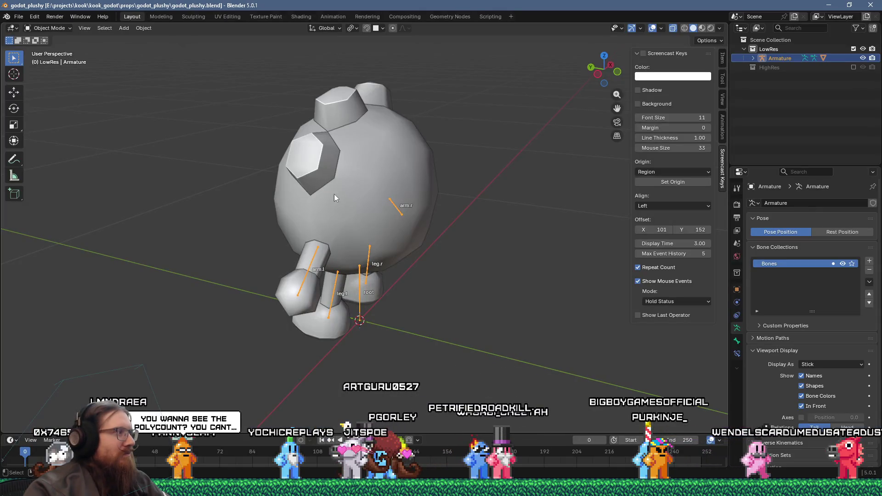
Turn on scene statistics in the viewport overlays.
mouse_move(334, 197)
left_mouse_down()
mouse_move(470, 165)
mouse_move(459, 193)
left_mouse_up()
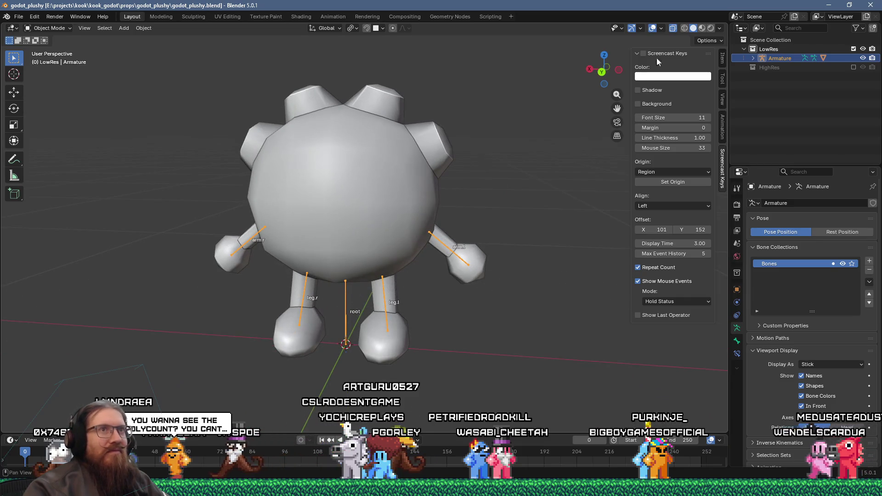
left_click(720, 28)
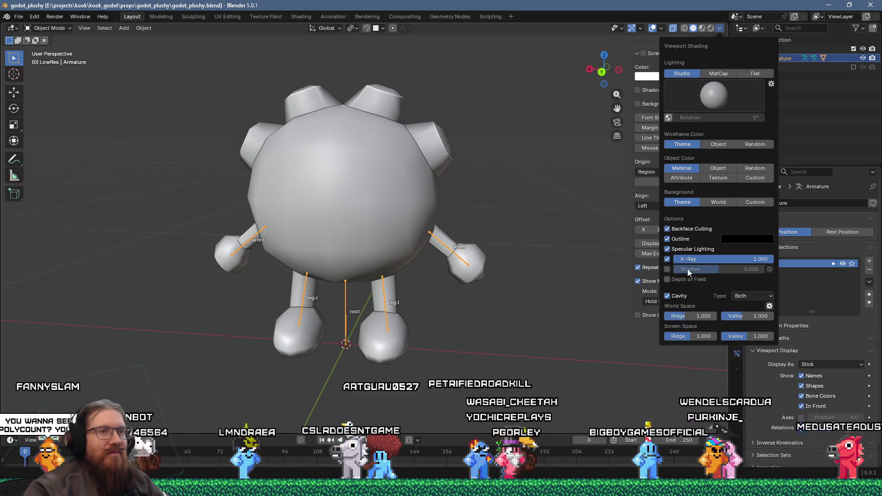
left_click(663, 27)
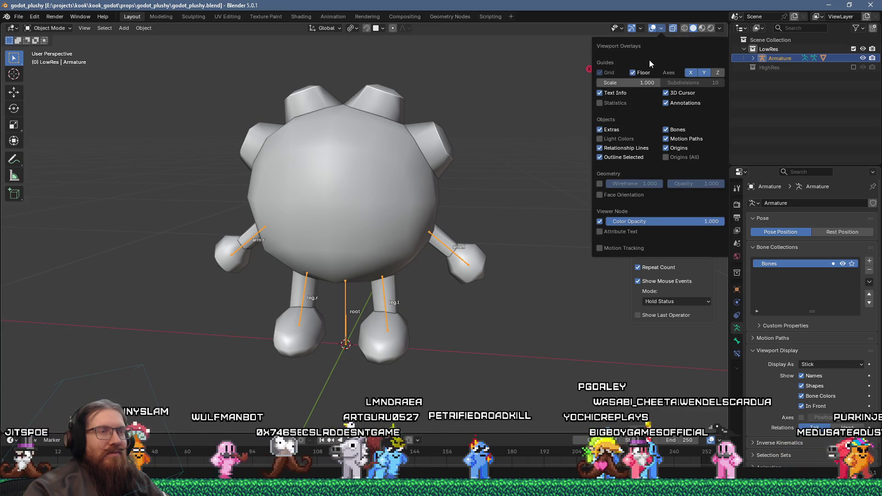
left_click(606, 105)
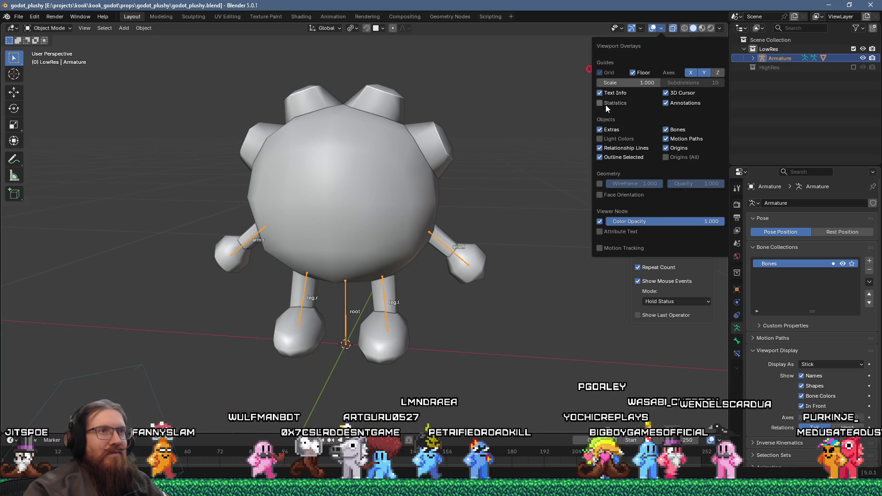
Select the low-res GodotPlushy mesh, re-include the HighRes collection, and select godot_plush_01.
left_click(382, 147)
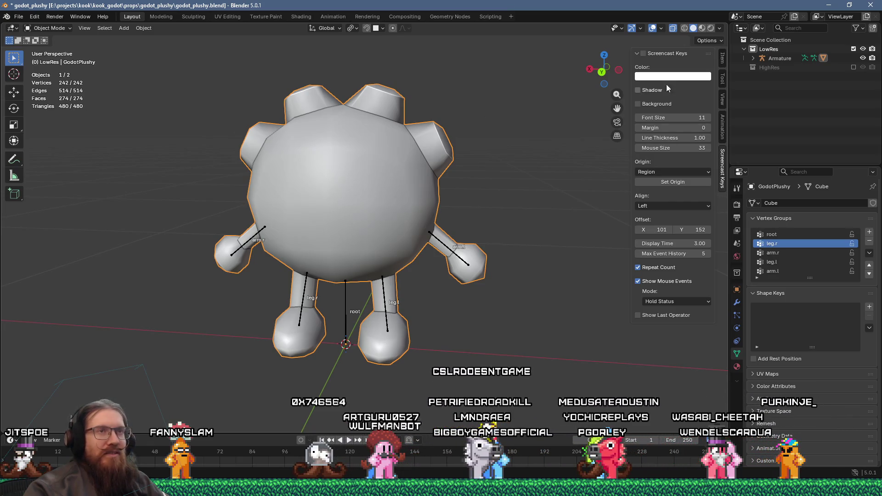
left_click(719, 28)
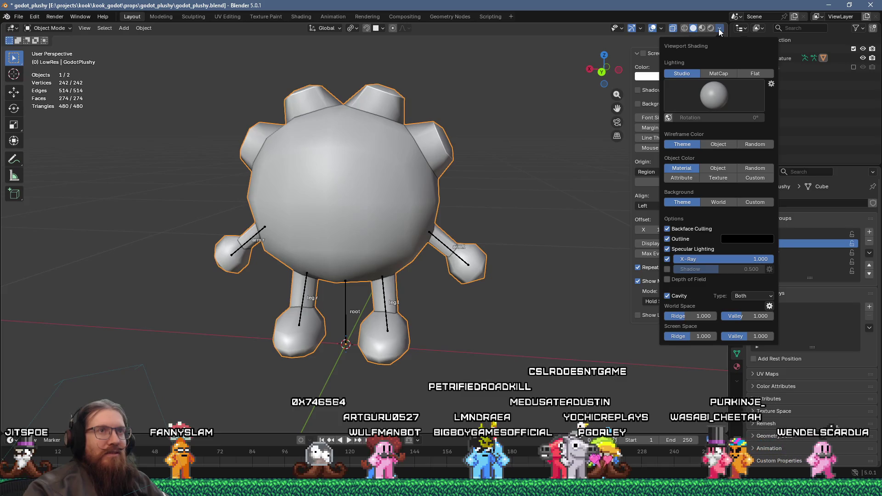
left_click(853, 67)
left_click(354, 295)
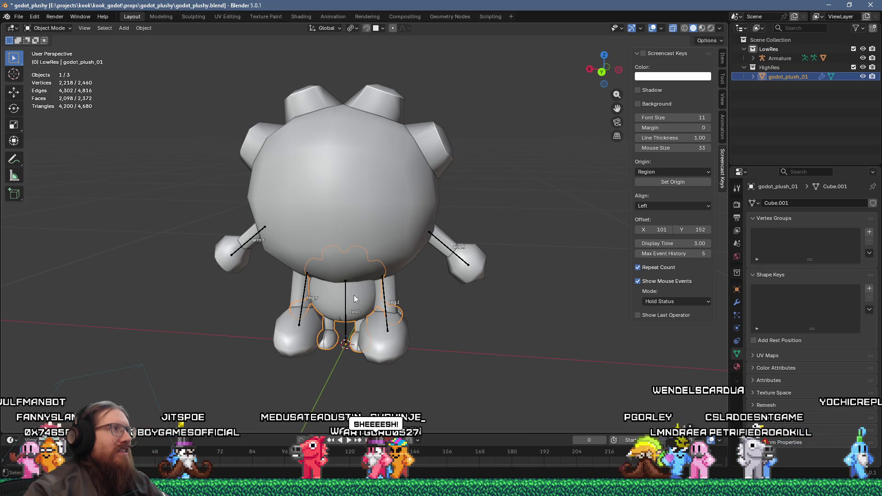
left_click(367, 181)
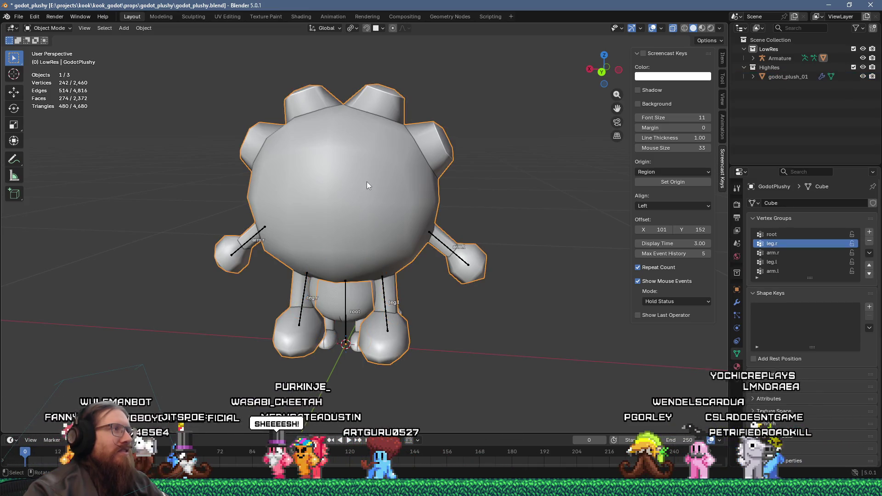
left_click(352, 317)
left_click(335, 286)
left_click(335, 286)
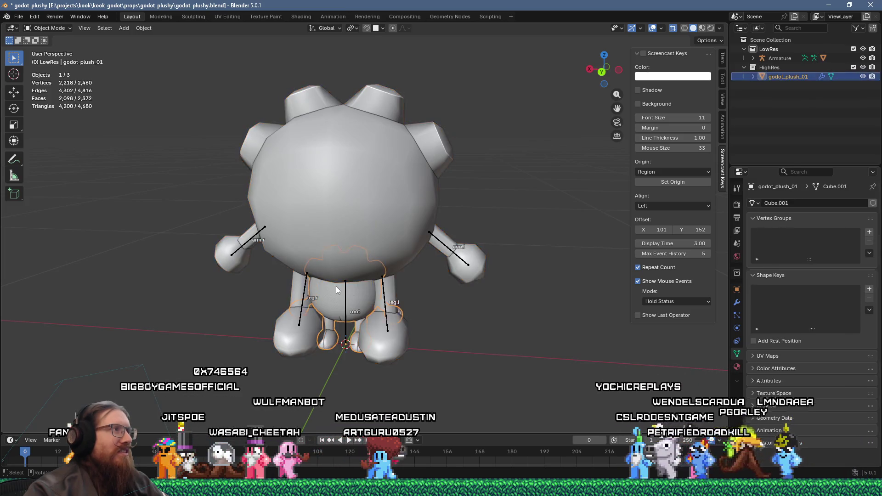
left_click(339, 231)
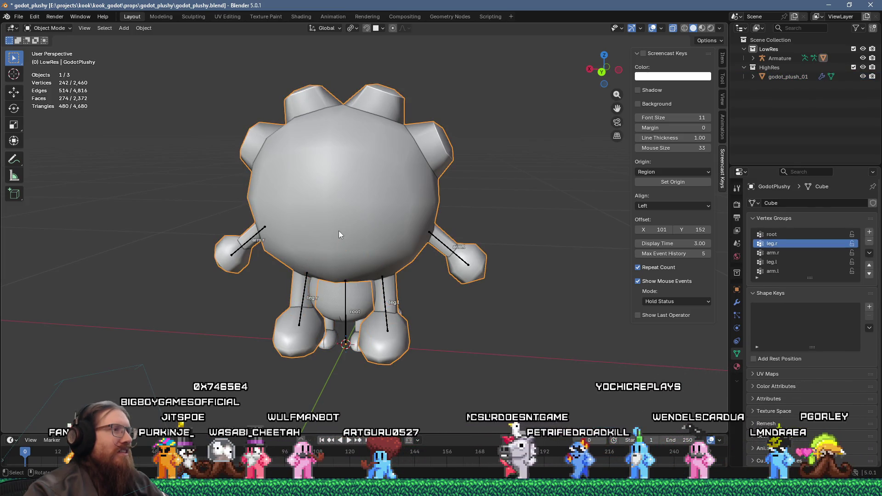
left_click(346, 305)
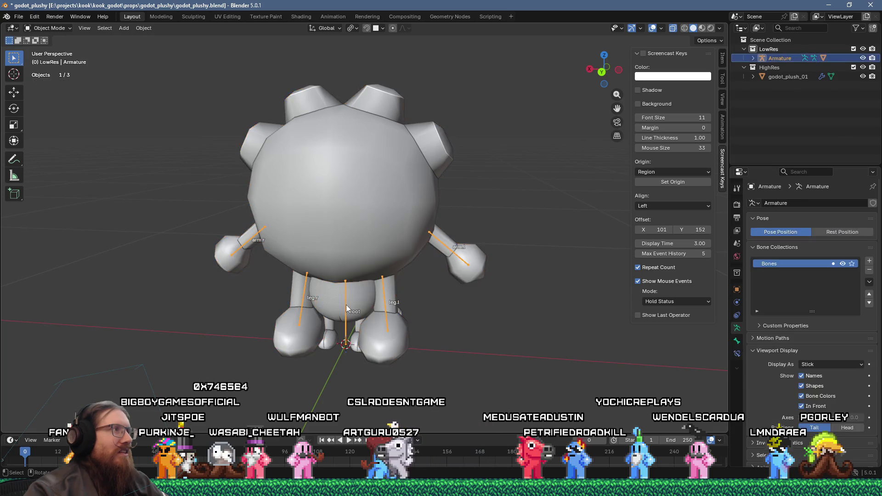
left_click(329, 312)
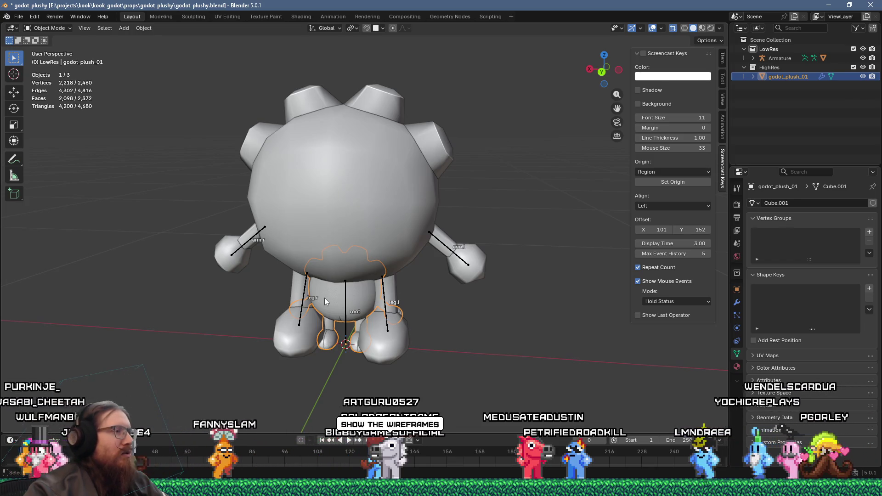
Switch to wireframe shading, inspect the low-res body inside the outer mesh, and close Blender.
key("z")
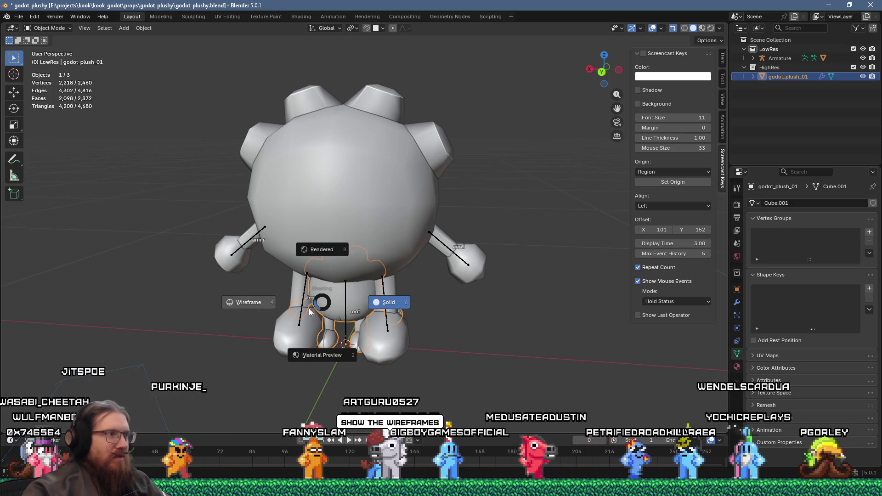
left_click(255, 303)
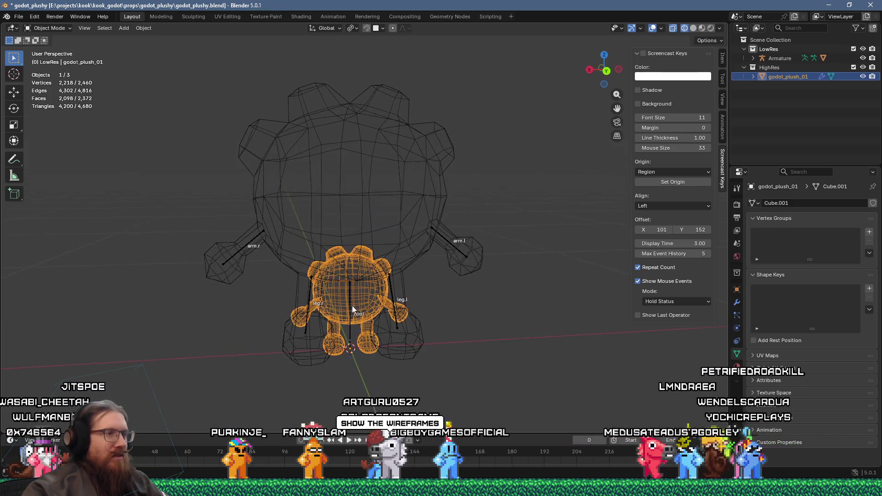
mouse_move(342, 318)
left_mouse_down()
mouse_move(359, 269)
mouse_move(401, 283)
mouse_move(317, 225)
mouse_move(505, 237)
mouse_move(575, 255)
mouse_move(395, 250)
left_mouse_up()
scroll(401, 283, "up", 2)
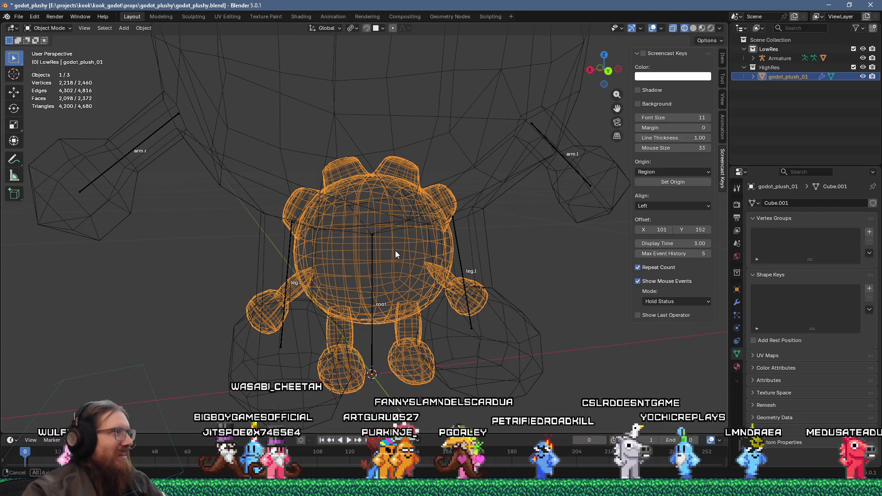
scroll(395, 250, "down", 3)
mouse_move(396, 250)
left_mouse_down()
mouse_move(332, 227)
mouse_move(299, 230)
mouse_move(340, 251)
mouse_move(415, 252)
mouse_move(404, 219)
mouse_move(357, 261)
mouse_move(398, 303)
mouse_move(338, 235)
left_mouse_up()
scroll(366, 254, "up", 8)
scroll(415, 253, "down", 2)
scroll(393, 222, "down", 5)
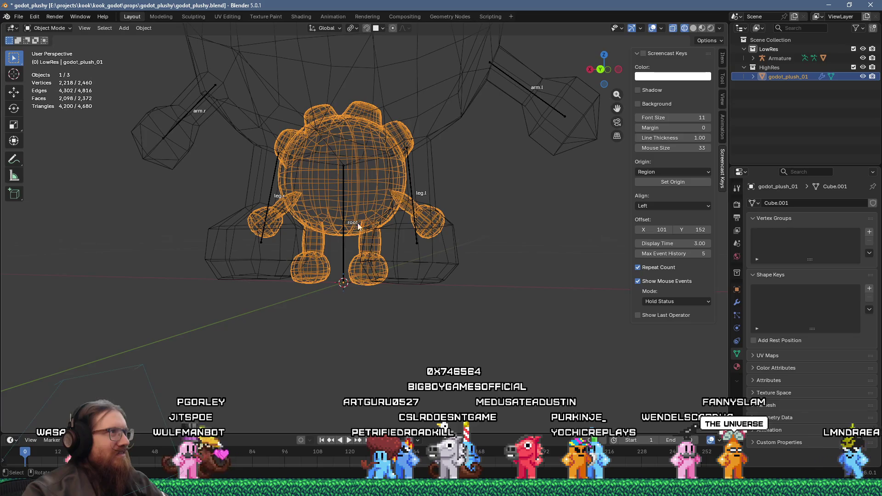
left_click(872, 4)
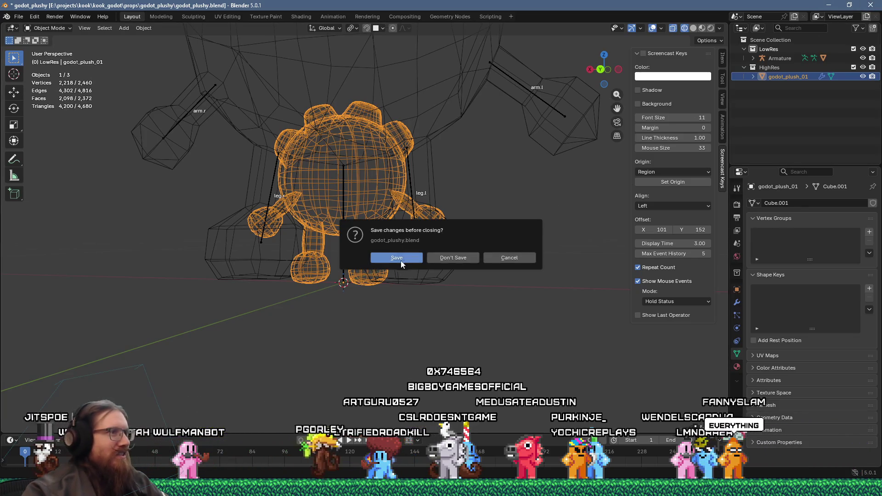
Save the plushy file in Blender and close both plushy Explorer folder windows.
left_click(397, 258)
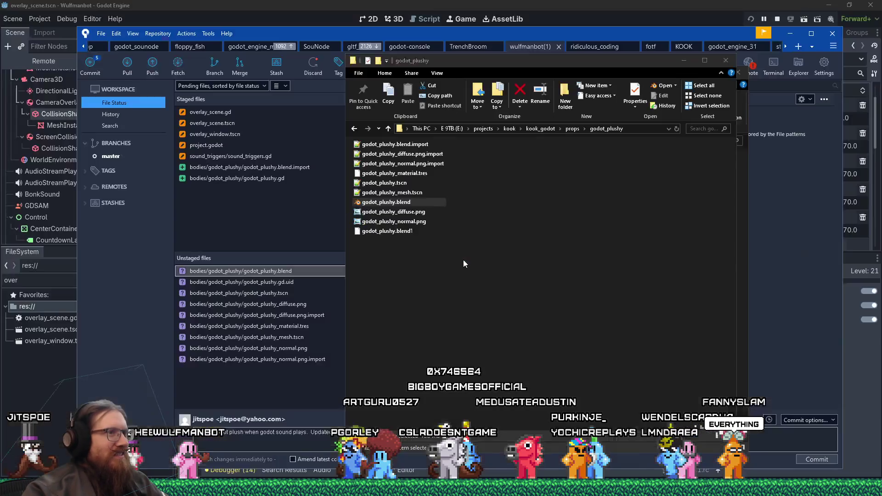
left_click(722, 64)
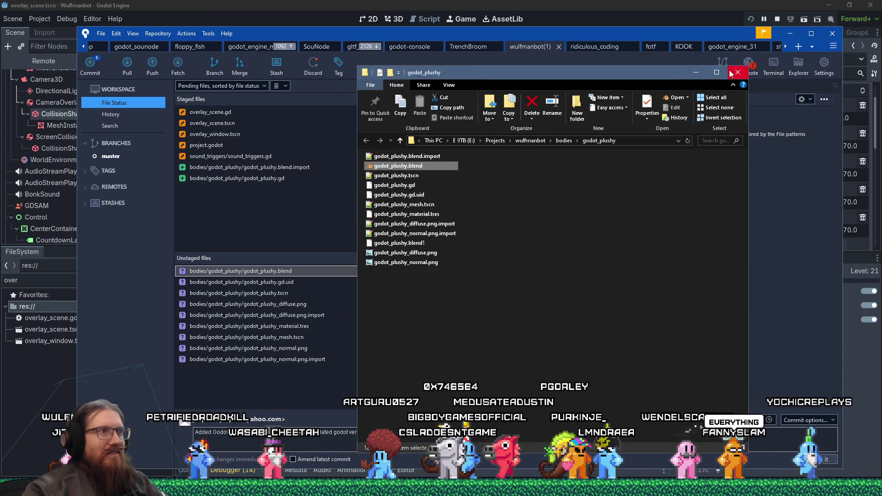
left_click(737, 72)
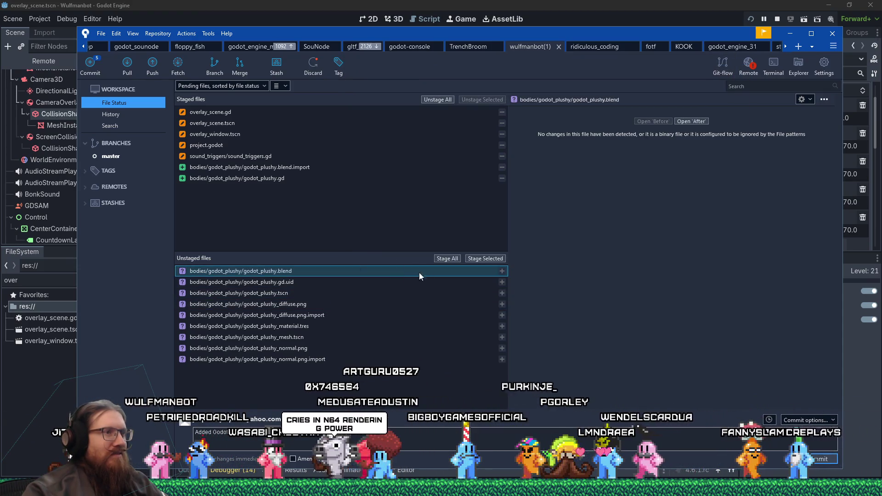
Stage godot_plushy.blend and godot_plushy.blend.import in Sourcetree.
left_click(477, 258)
left_click(351, 273)
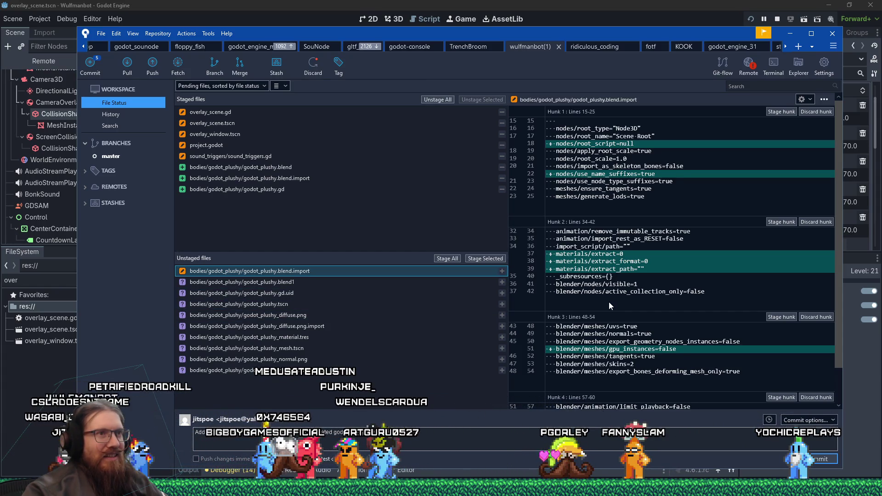
scroll(609, 302, "down", 2)
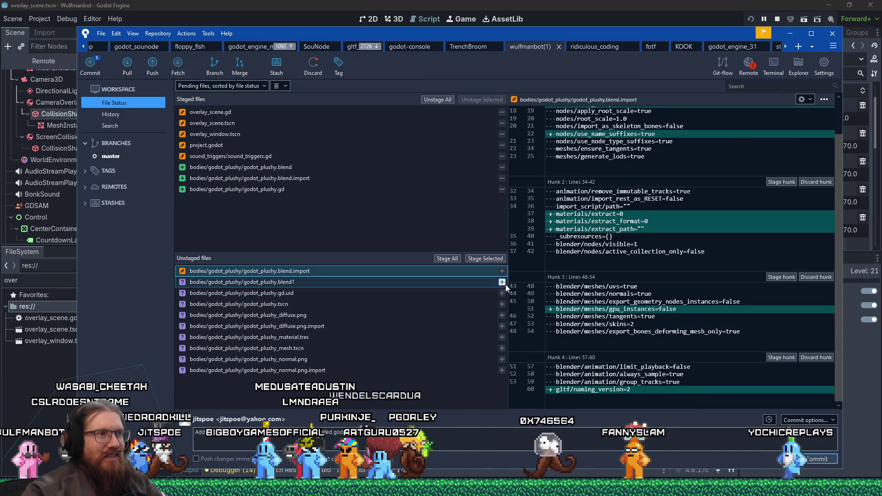
left_click(488, 258)
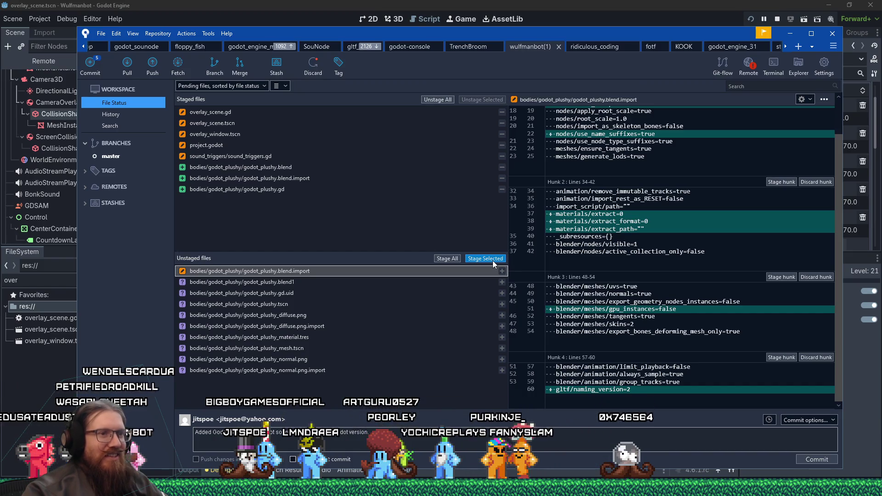
left_click(493, 260)
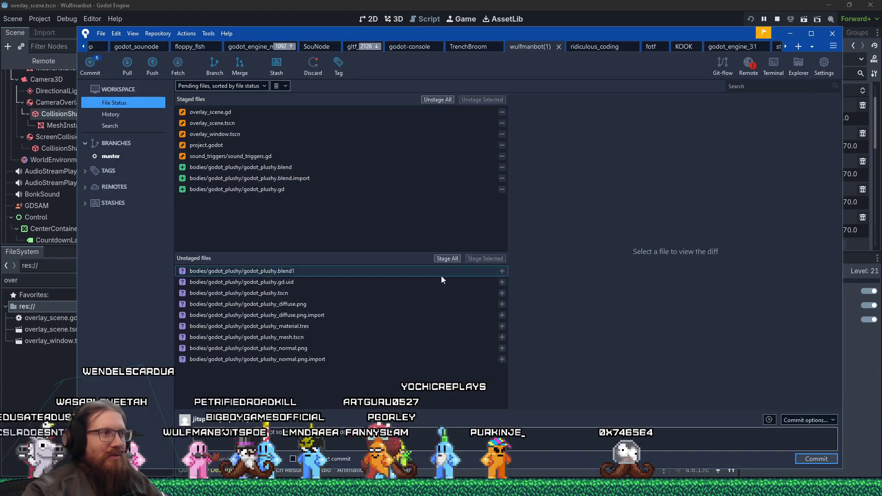
Delete the untracked godot_plushy.blend1 backup file.
left_click(436, 273)
right_click(434, 274)
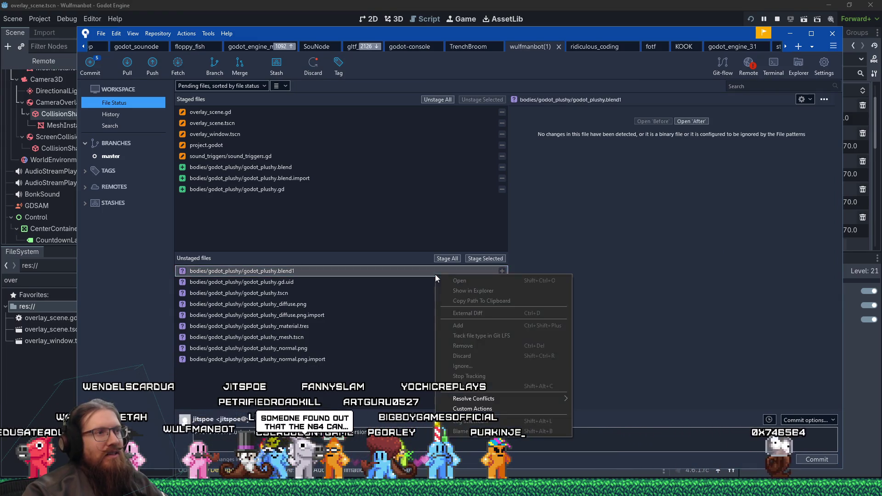
left_click(462, 346)
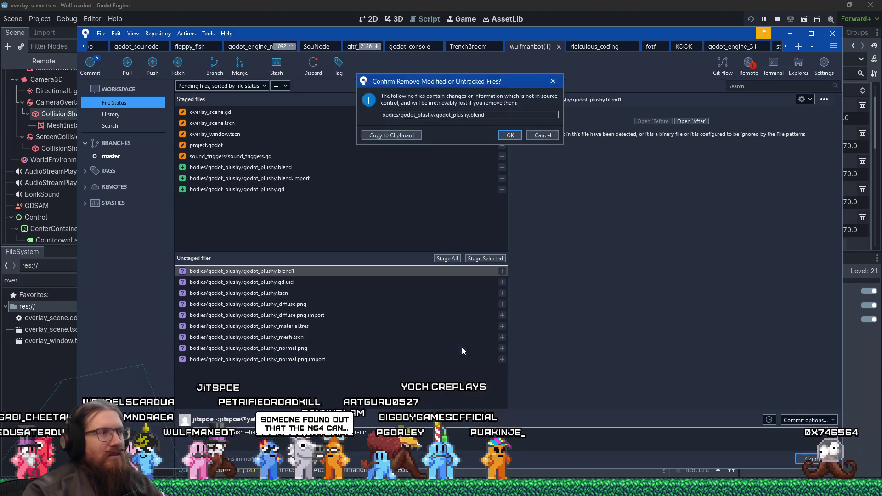
left_click(507, 134)
Stage godot_plushy.gd.uid, godot_plushy.tscn and the six remaining plushy files, then commit them.
left_click(388, 270)
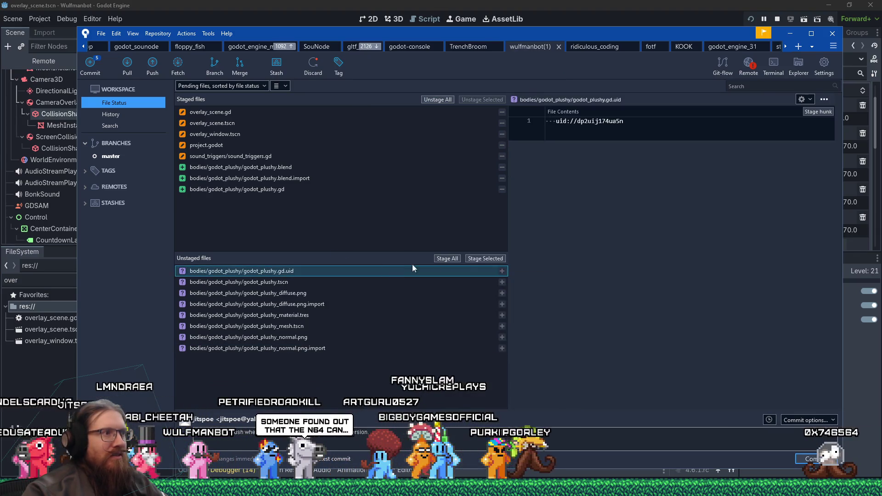
double_click(407, 271)
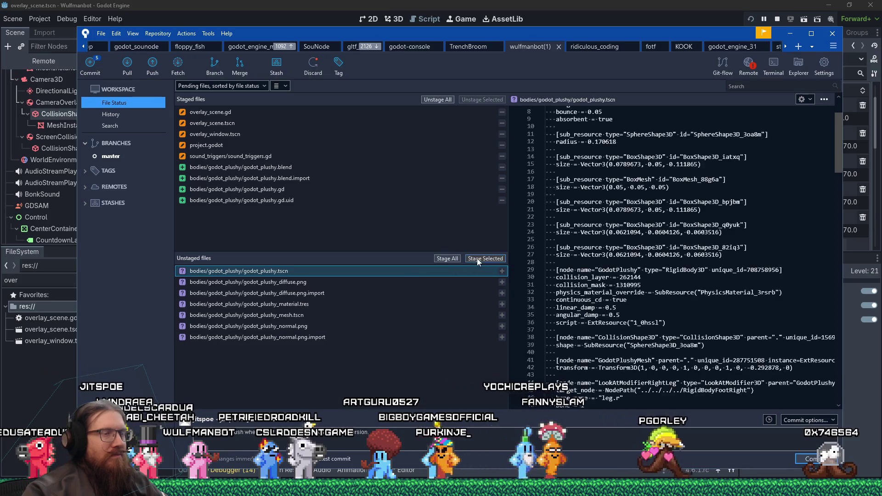
left_click(477, 258)
left_click(445, 272)
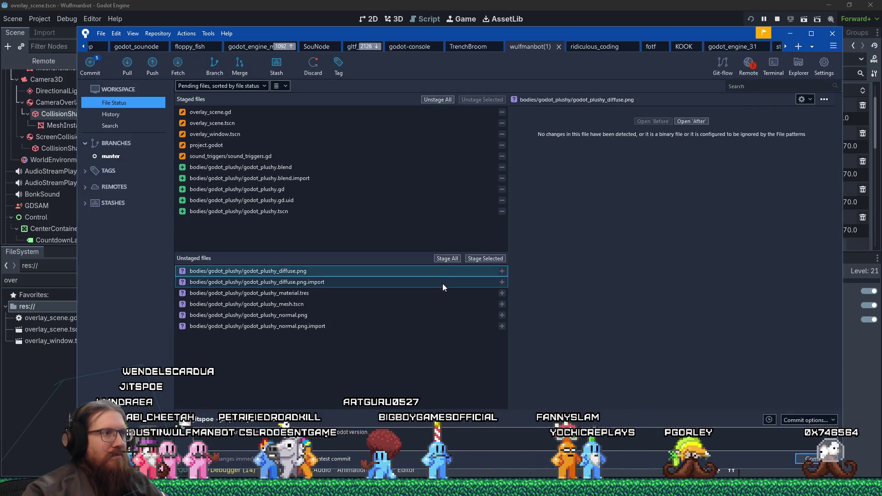
left_click(419, 327, "shift")
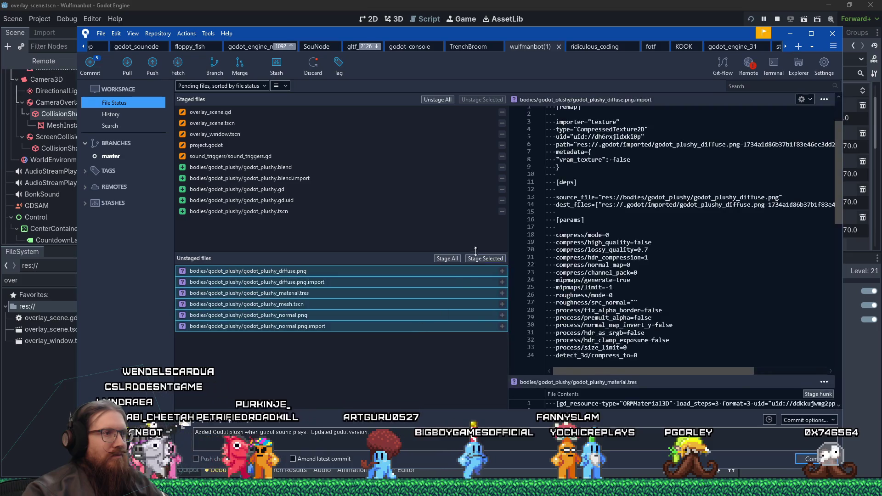
left_click(480, 258)
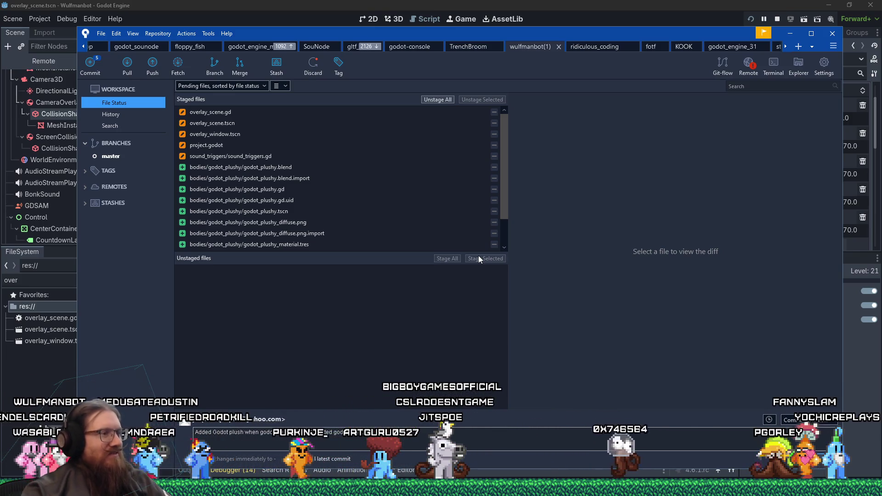
left_click(818, 463)
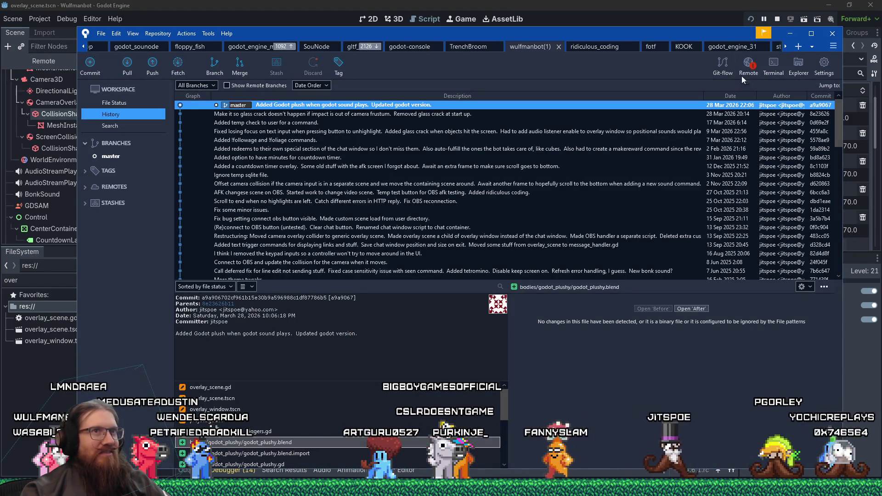
Move the Sourcetree window slightly down-left after checking the new Godot plush commit.
left_click_drag(714, 40, 0, 43)
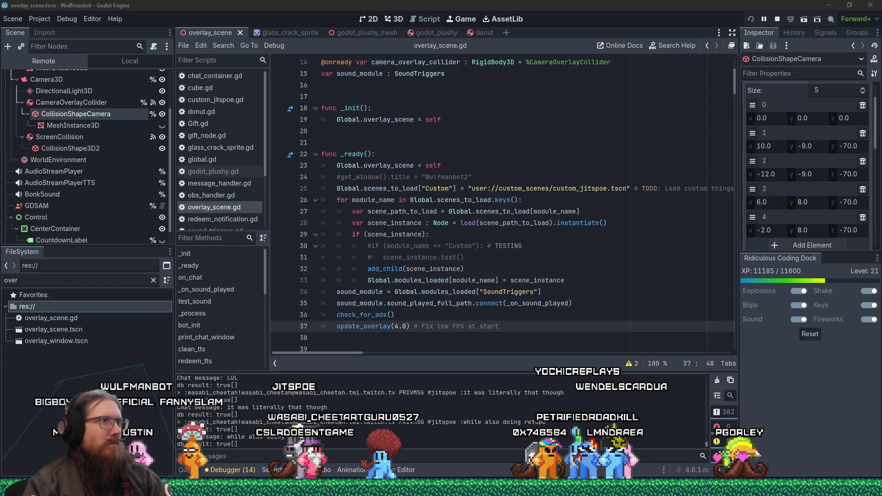
key("alt+Tab")
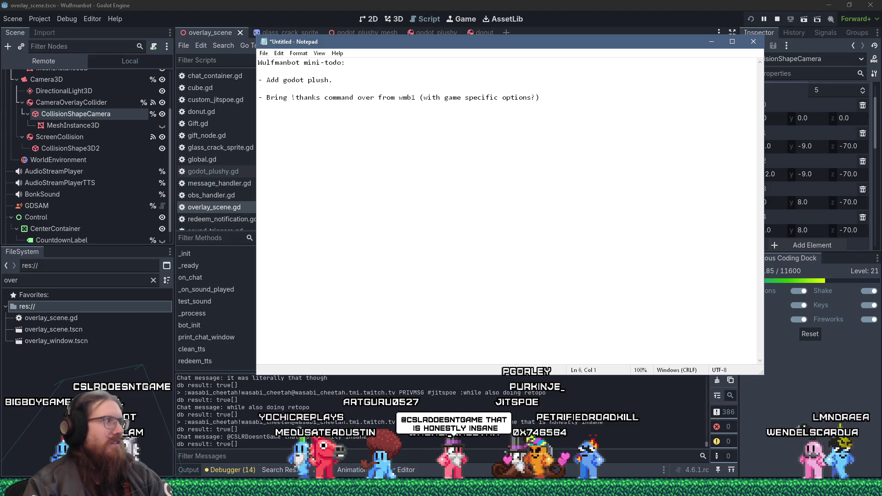
key("alt+Tab")
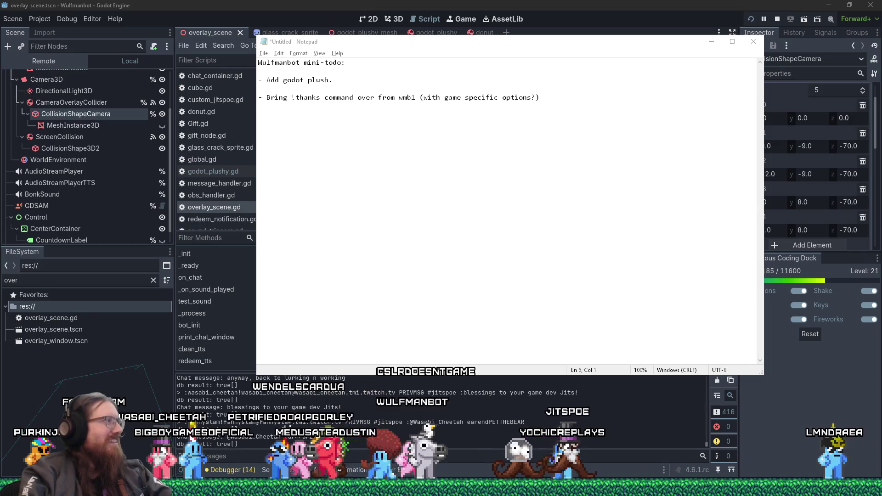
left_click(226, 4)
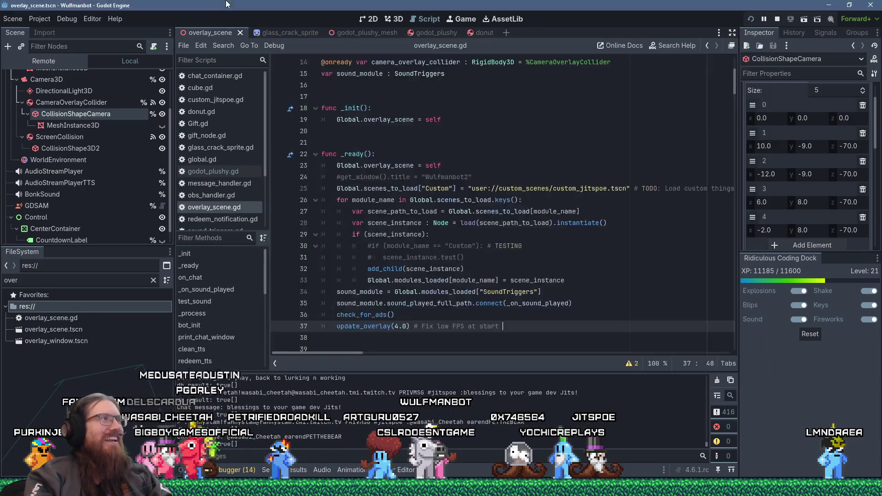
Restart the running overlay project with the top-right reload button.
left_click(76, 19)
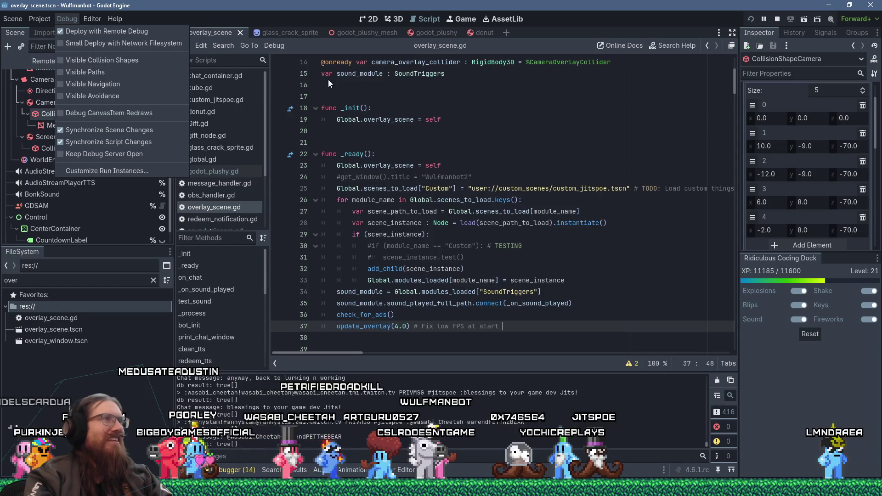
left_click(748, 24)
left_click(750, 21)
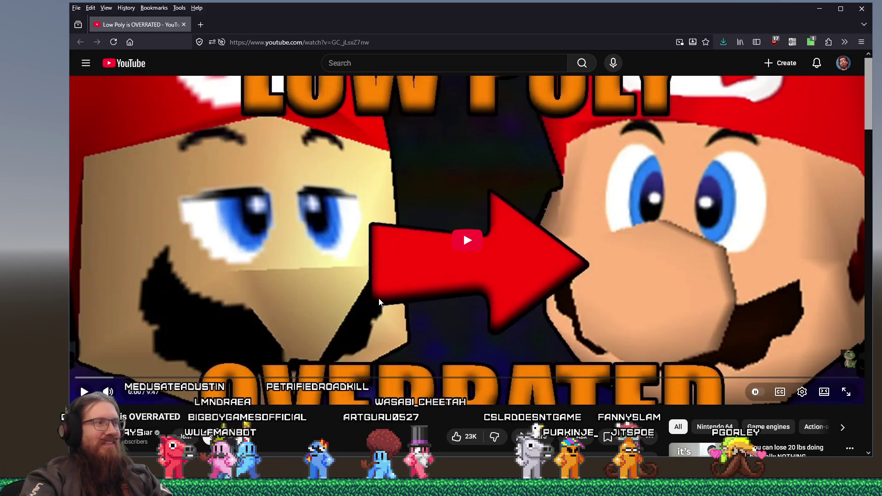
Expand and read through the Low Poly is OVERRATED video description.
scroll(349, 312, "down", 5)
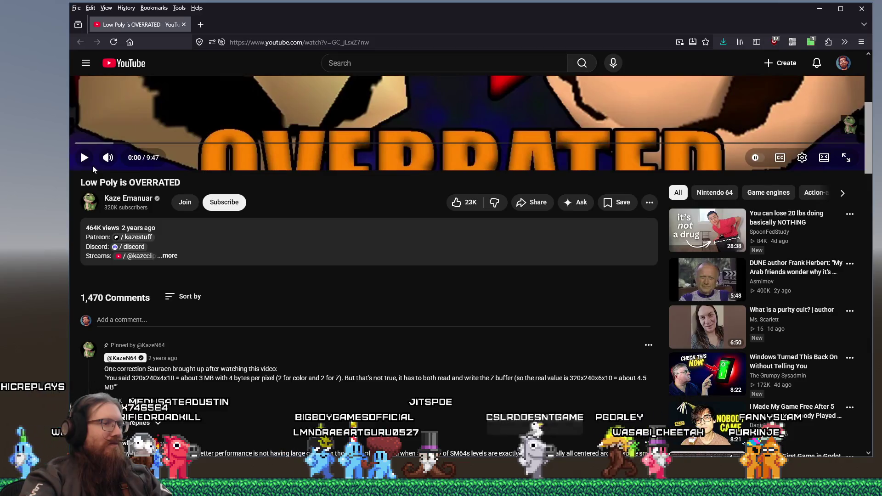
left_click(140, 234)
scroll(140, 234, "down", 2)
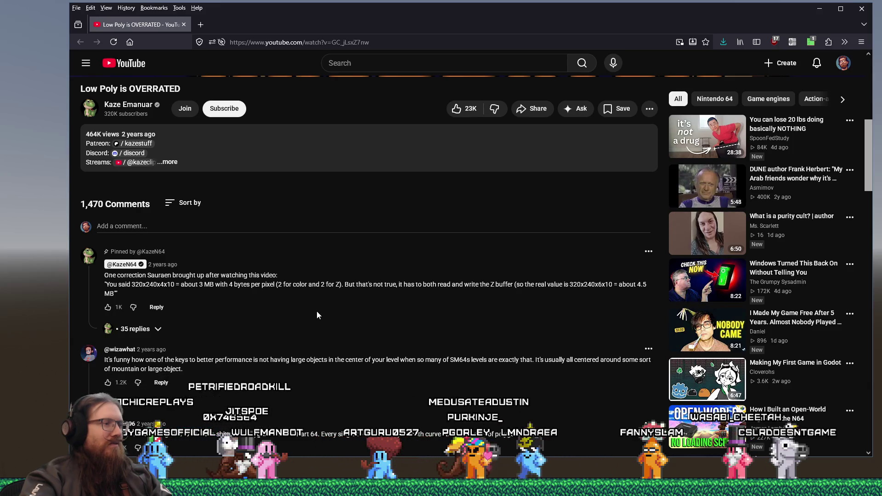
scroll(316, 310, "down", 1)
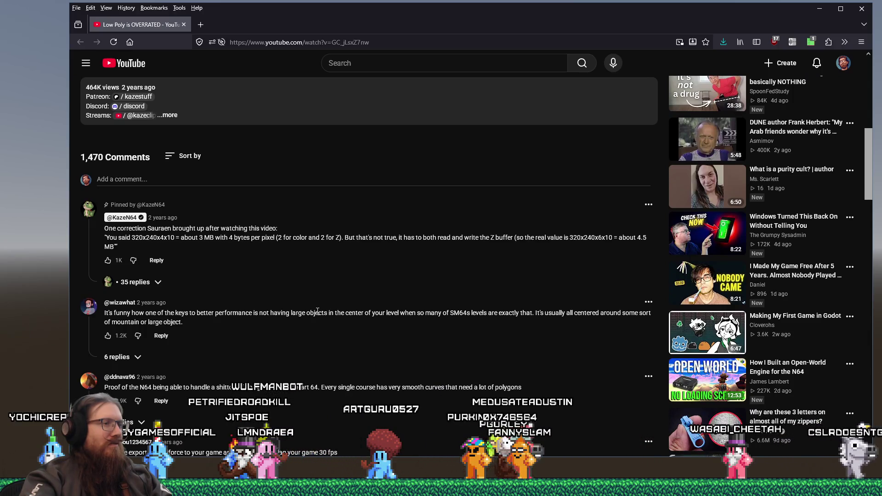
scroll(301, 302, "up", 10)
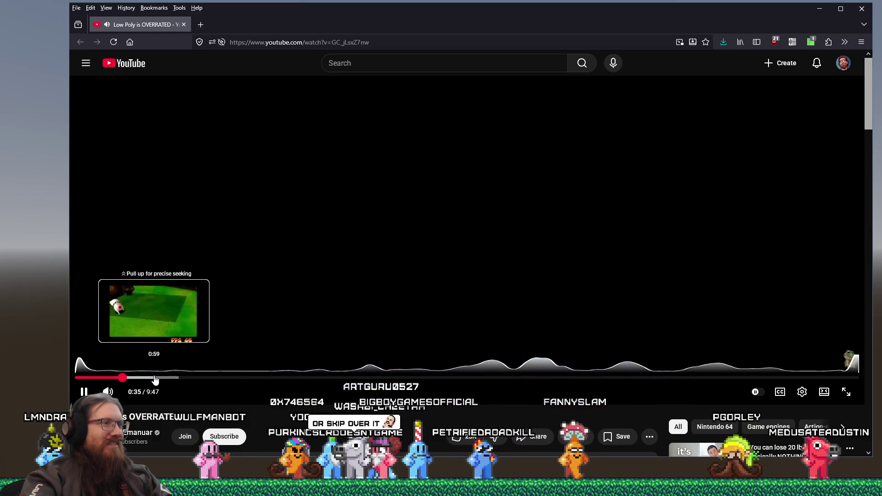
Restart the video from 0:00 and enable the silence-skipping speed-up at 2.00 speed.
left_click(155, 378)
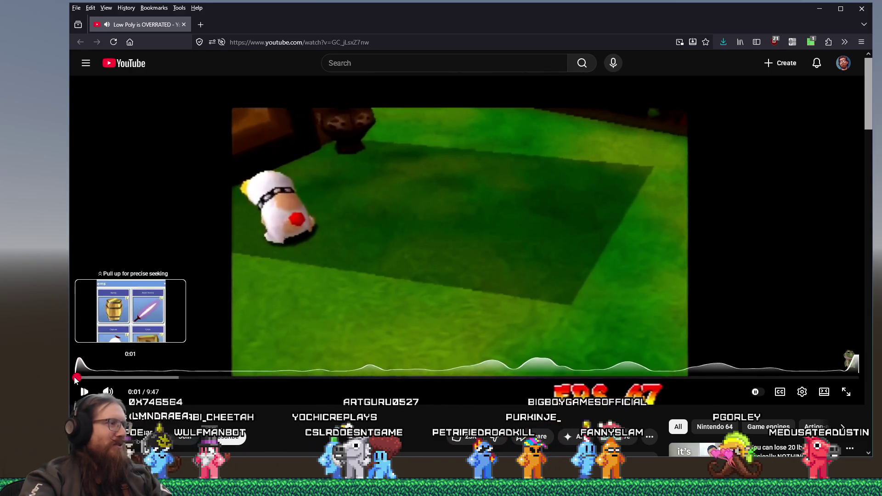
left_click(76, 377)
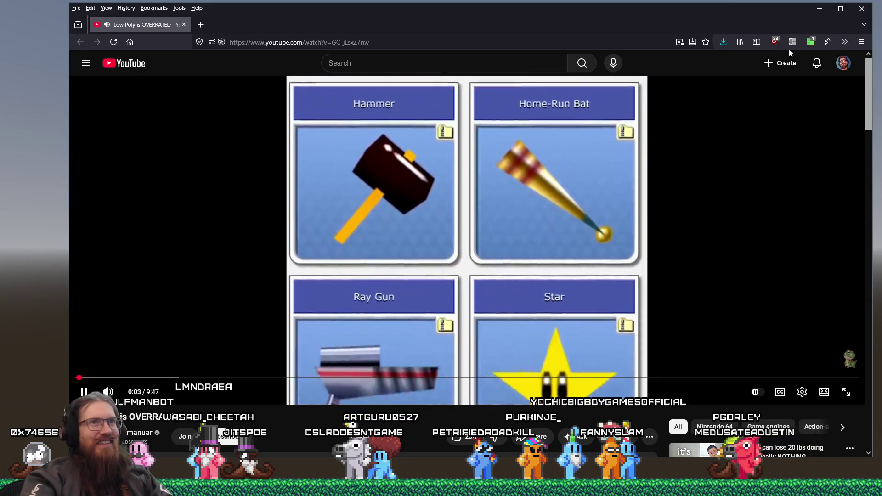
left_click(792, 42)
left_click(721, 69)
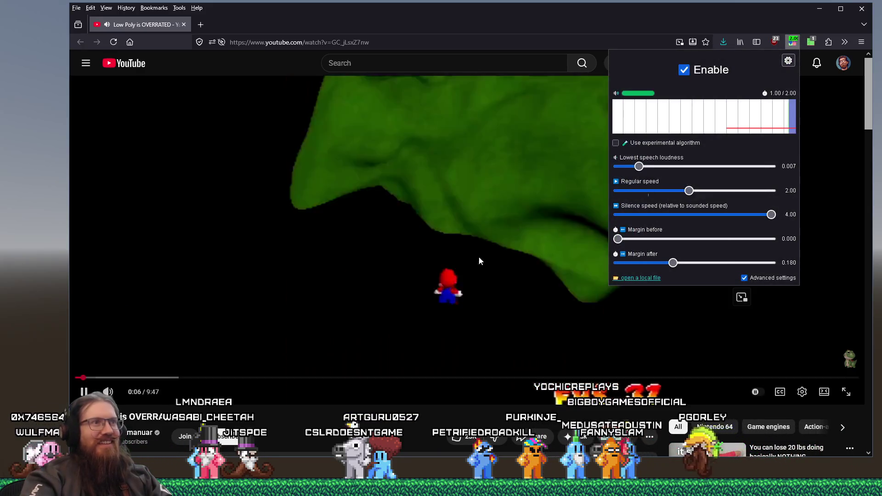
Close the speed-up popup, then pause the video at 5:51 on the I love compilers slide.
left_click(343, 427)
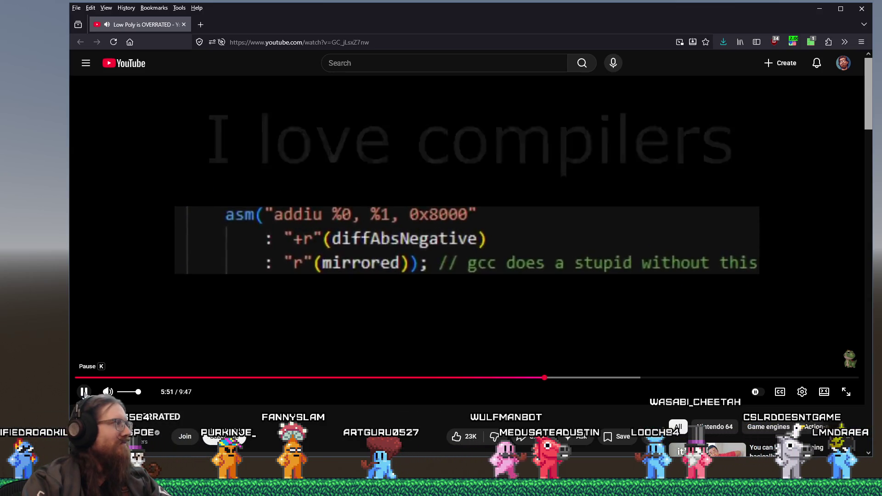
left_click(84, 392)
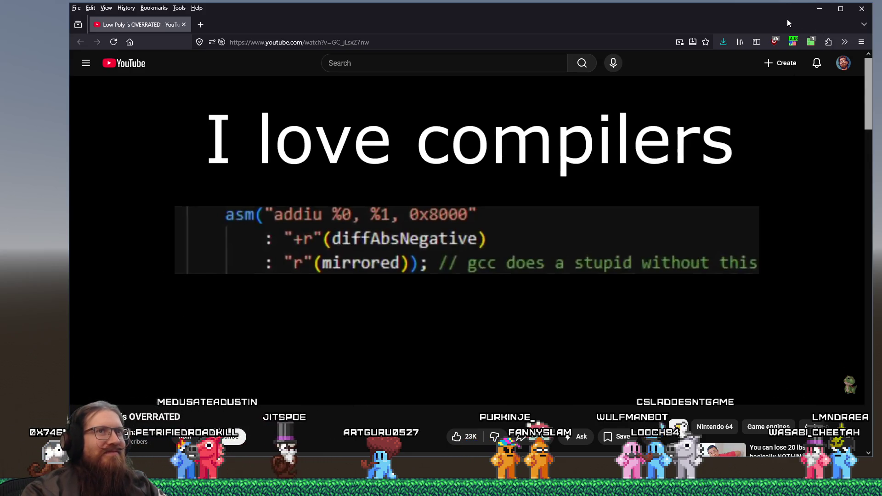
left_click_drag(794, 13, 781, 29)
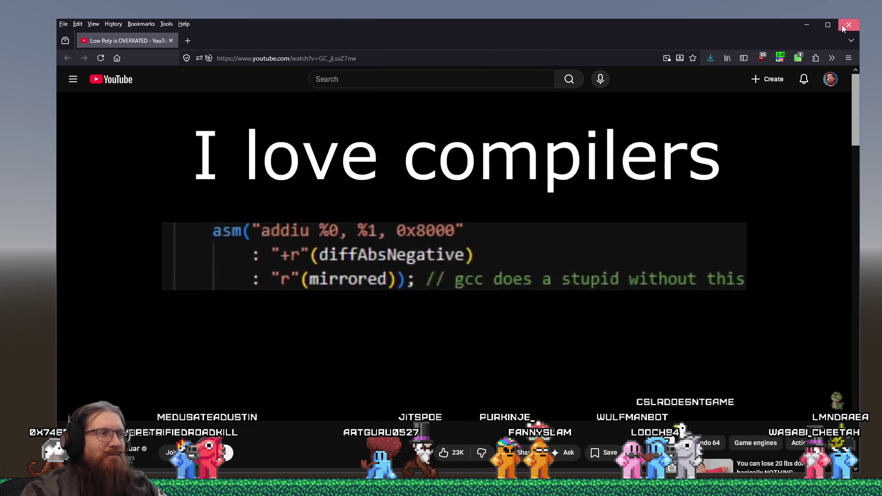
Close the browser, return to Godot and place the cursor at the end of line 34.
left_click(843, 29)
key("alt+Tab")
key("alt+Tab")
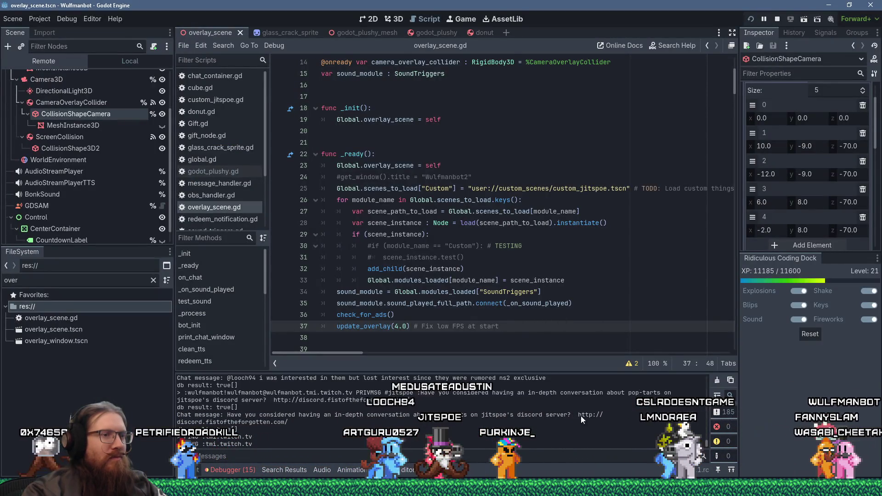
left_click(613, 290)
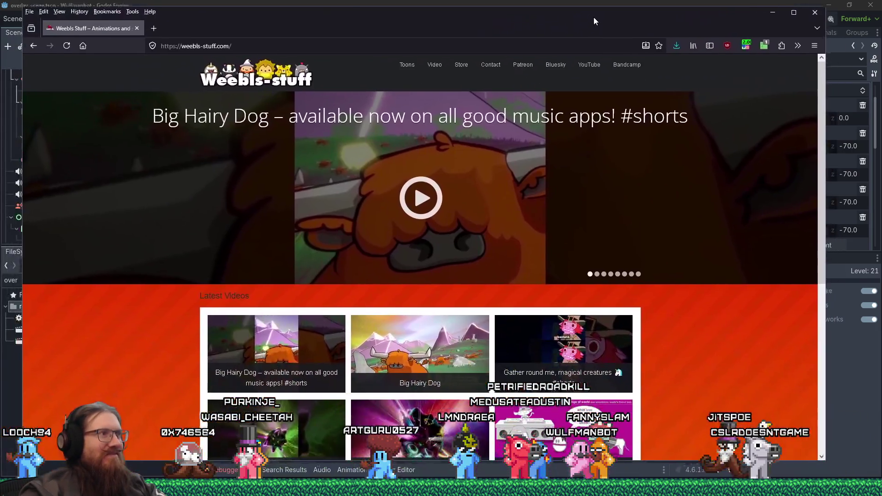
Browse Weebls-stuff's Latest Videos and March 2026 archive for the Compilation No.7 post.
scroll(714, 271, "down", 5)
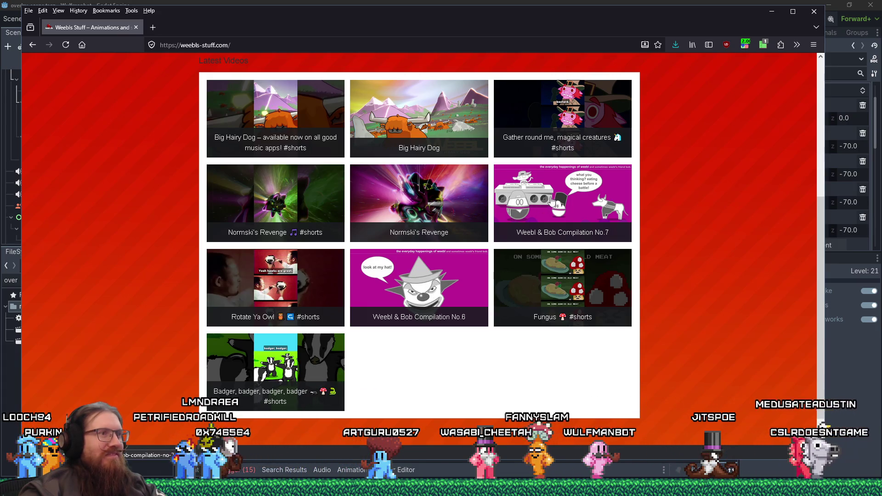
scroll(572, 305, "up", 2)
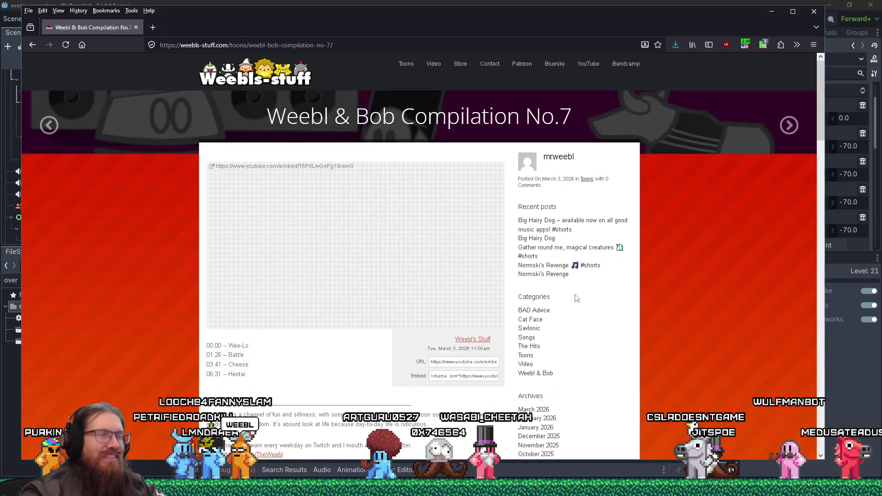
scroll(577, 296, "down", 3)
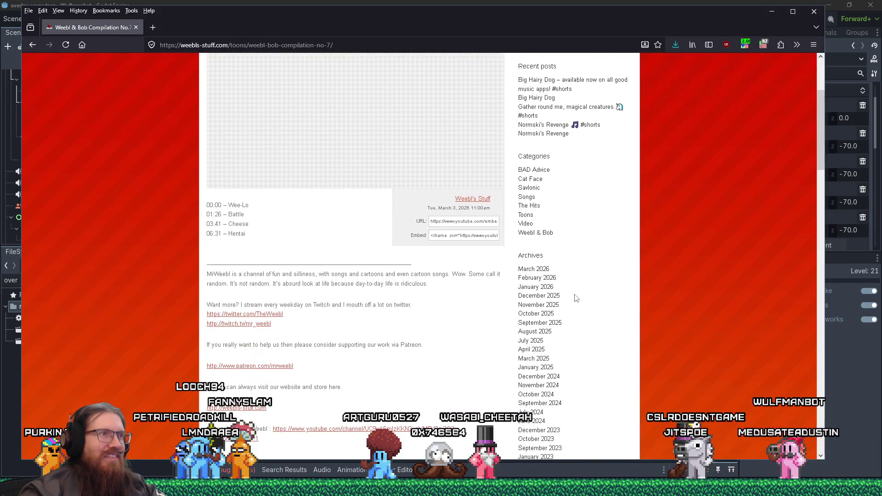
scroll(577, 298, "down", 4)
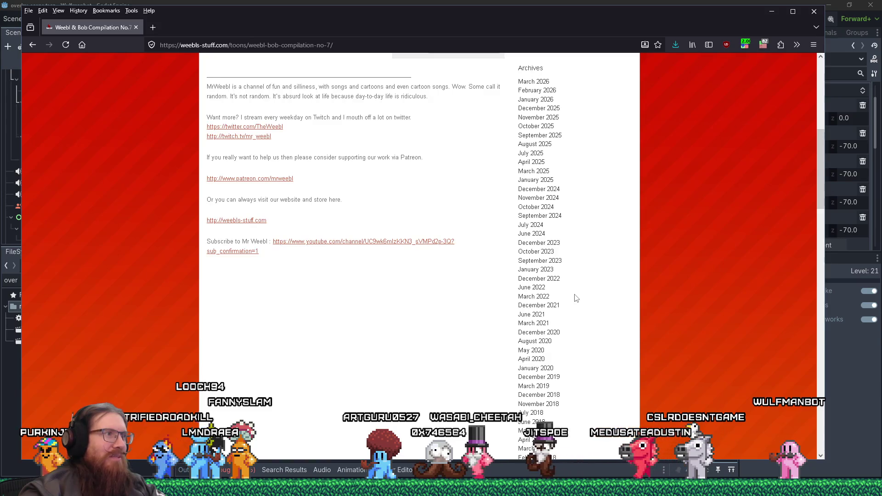
scroll(576, 297, "up", 4)
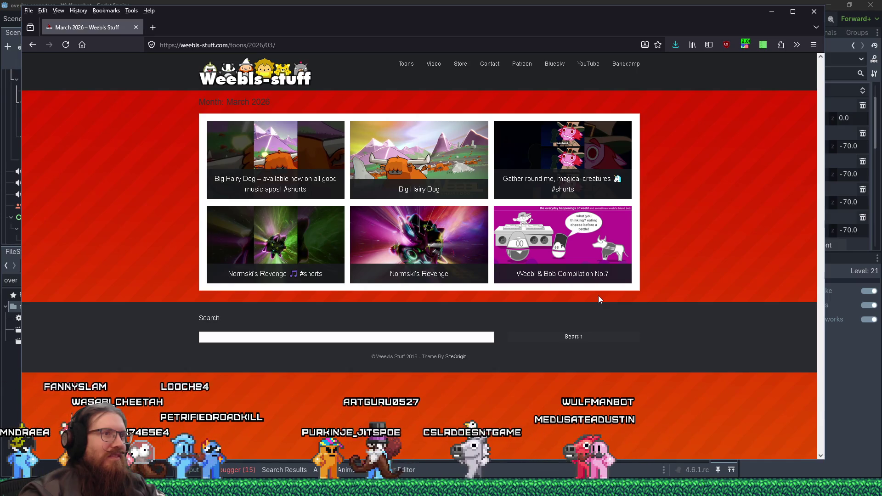
right_click(578, 265)
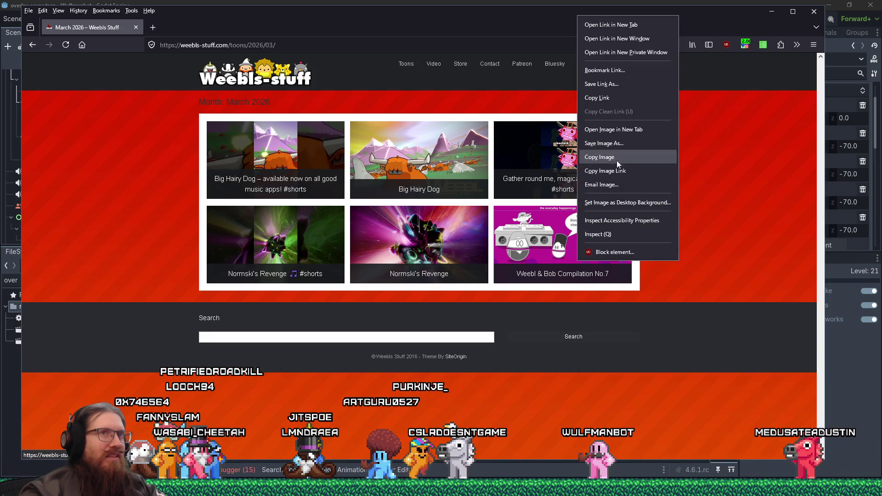
In a private window, load weebls-stuff.com and open Compilation No.7's video on YouTube.
left_click(814, 45)
left_click(814, 45)
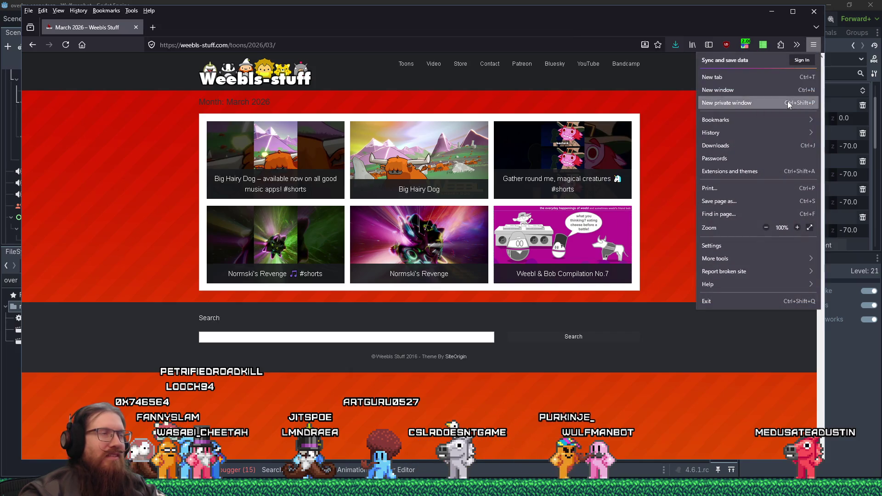
left_click(787, 101)
type("weebl")
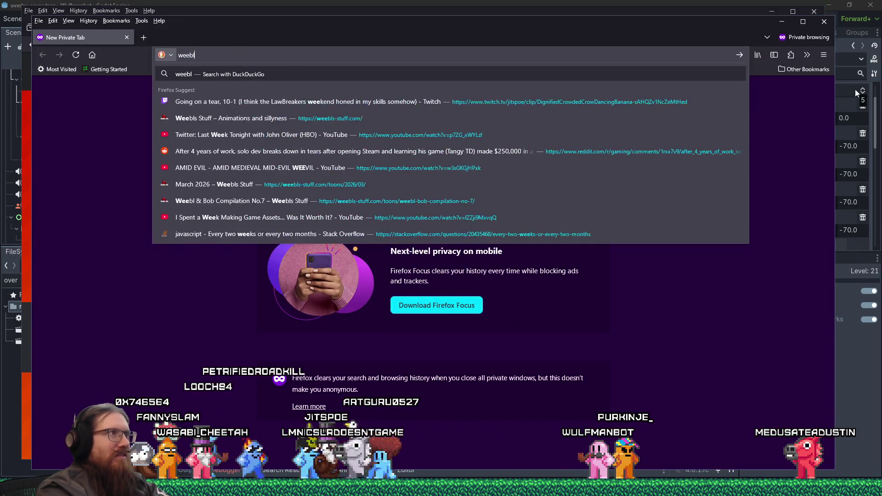
key("Down")
key("Return")
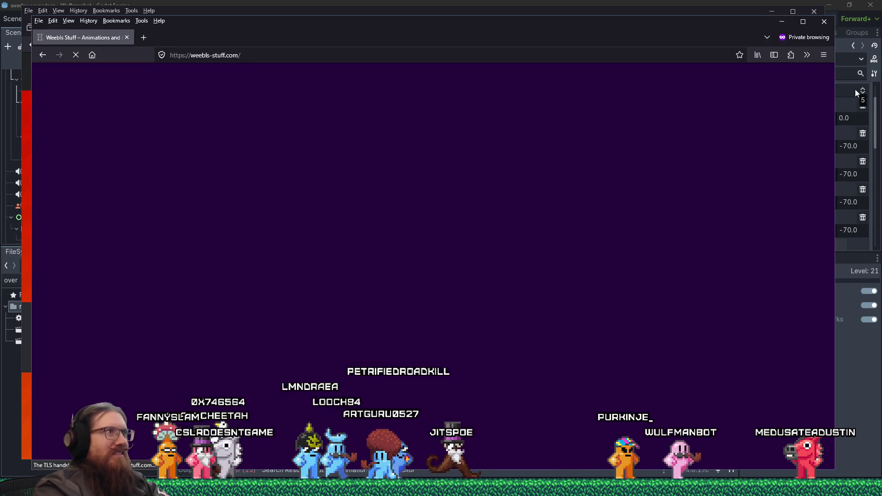
left_click(534, 422)
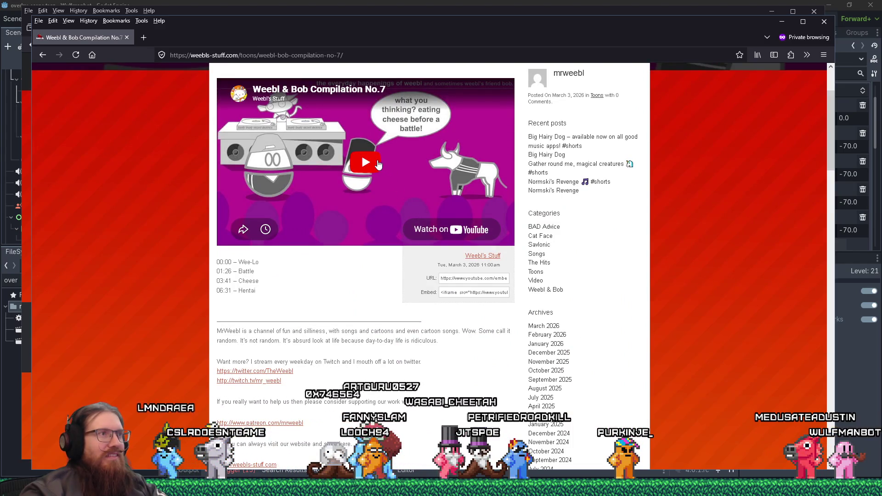
left_click(443, 224)
Copy the compilation's YouTube address and close the private window.
right_click(317, 54)
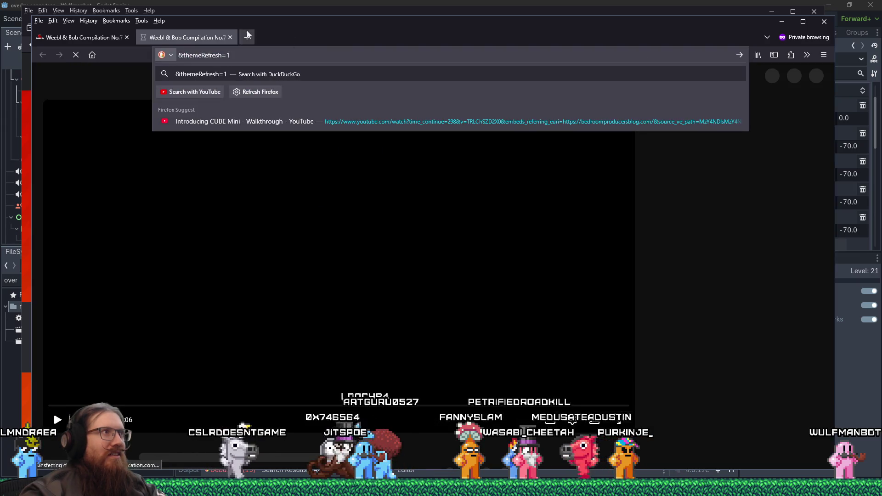
key("ctrl+shift+w")
key("alt+Left")
right_click(254, 43)
Paste the copied compilation link and play the video until 0:09.
left_click(286, 142)
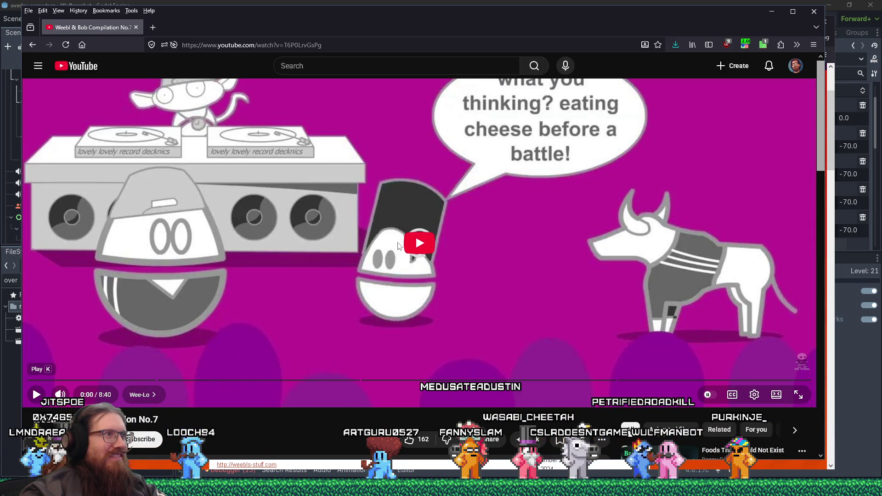
left_click(392, 269)
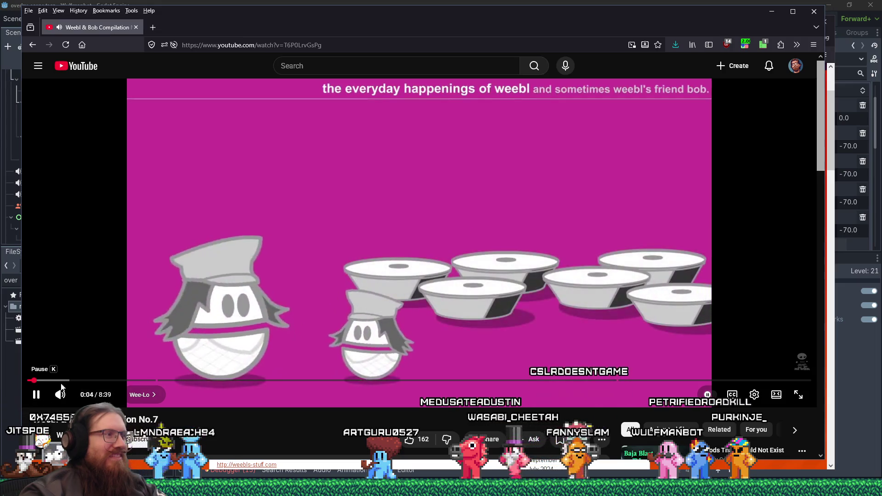
left_click(37, 396)
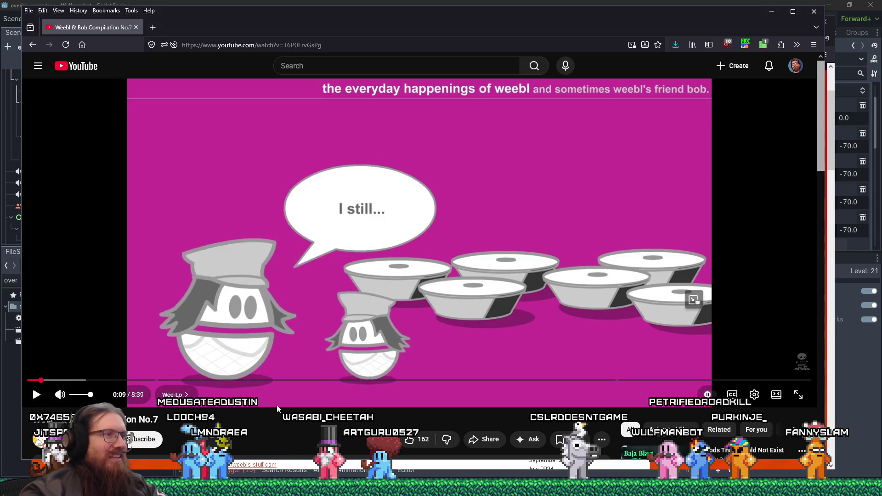
Expand the video's full description, then close the YouTube window.
scroll(277, 404, "down", 3)
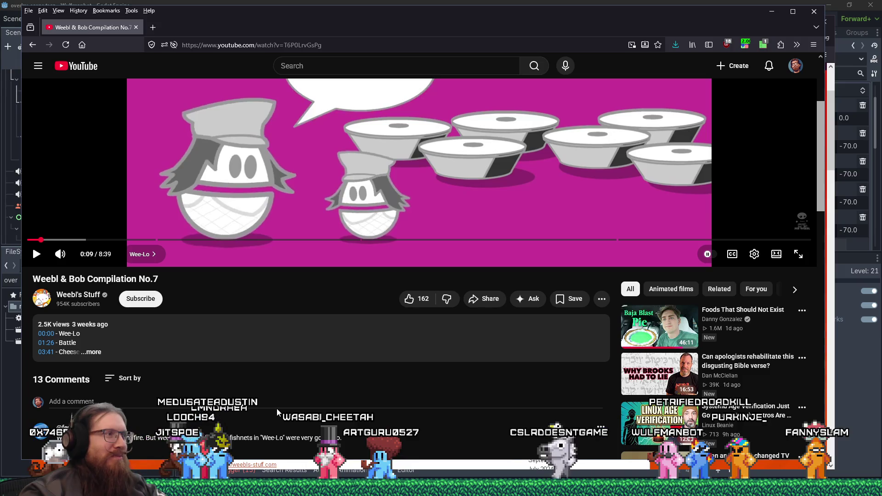
left_click(101, 353)
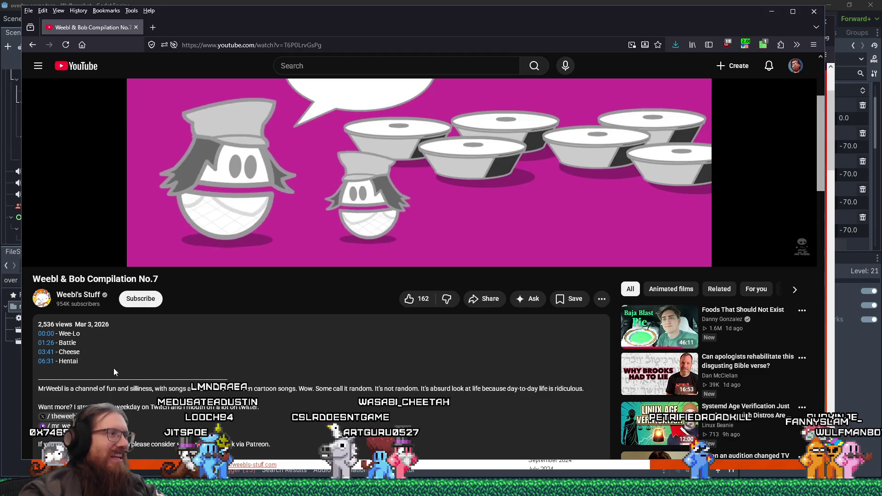
left_click(137, 27)
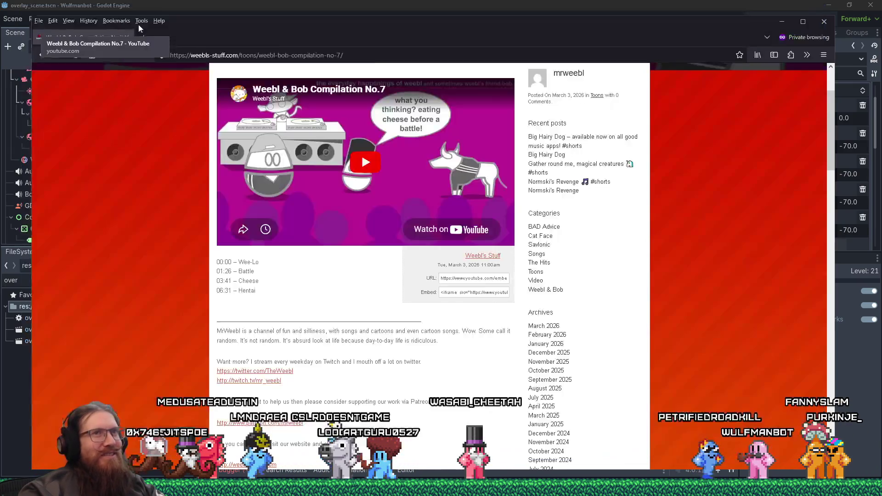
Close the private window and put the cursor on empty line 17 of overlay_scene.gd.
left_click(127, 37)
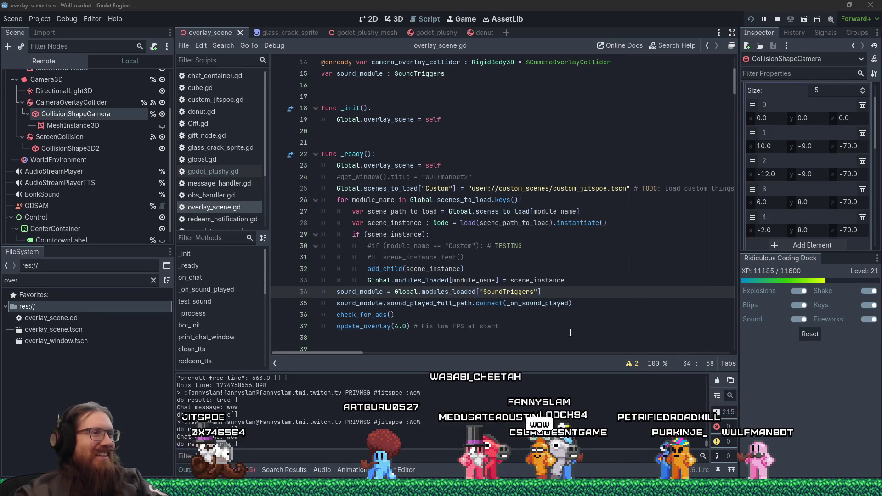
left_click(597, 338)
scroll(570, 318, "down", 3)
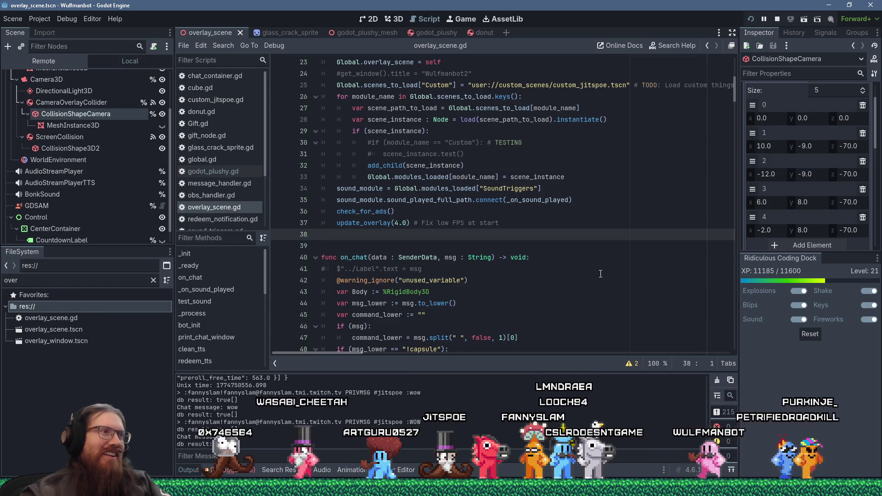
scroll(405, 148, "up", 3)
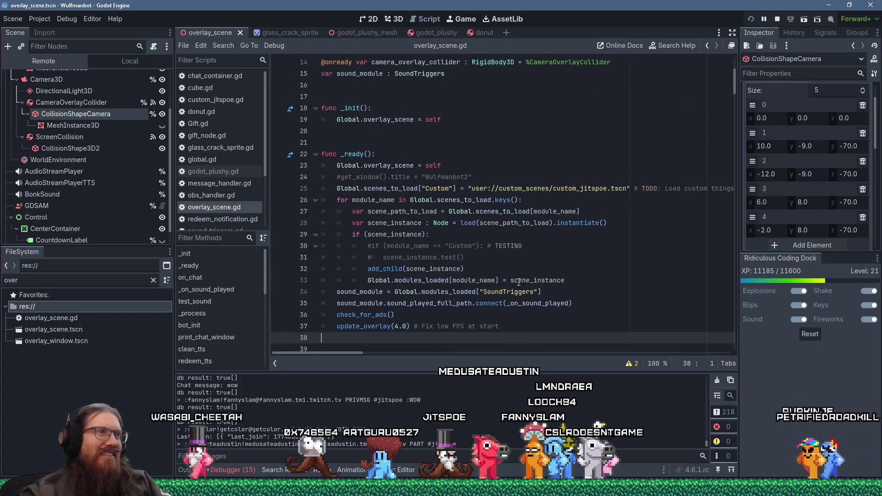
left_click(405, 148)
key("Up")
key("Up")
key("Up")
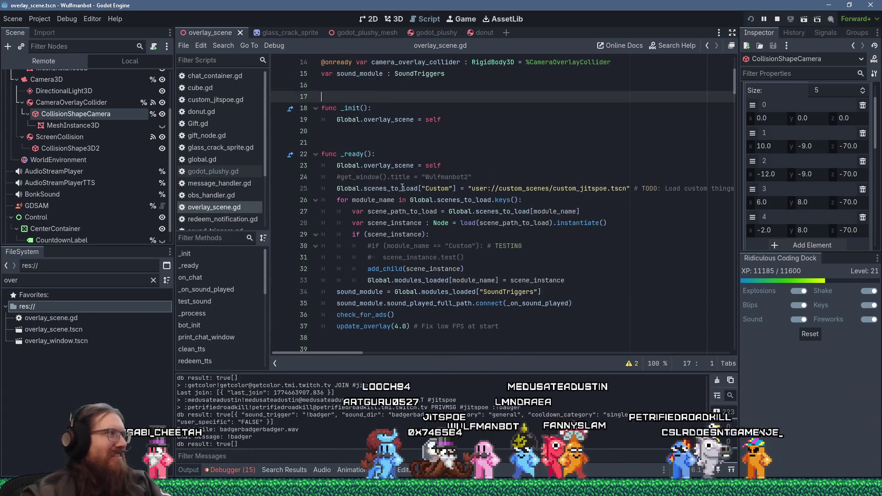
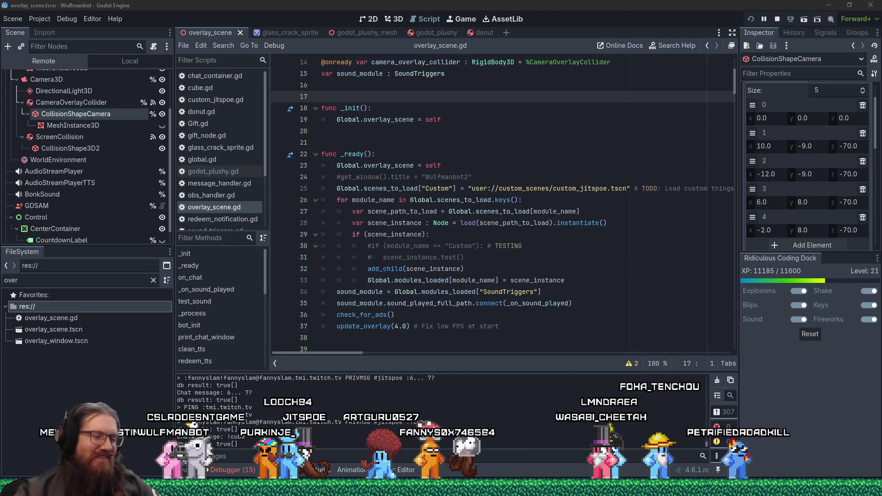
Review the _ready function in overlay_scene.gd, moving between empty lines 38 and 21.
scroll(475, 334, "down", 5)
scroll(471, 338, "up", 5)
left_click(468, 340)
left_click(355, 142)
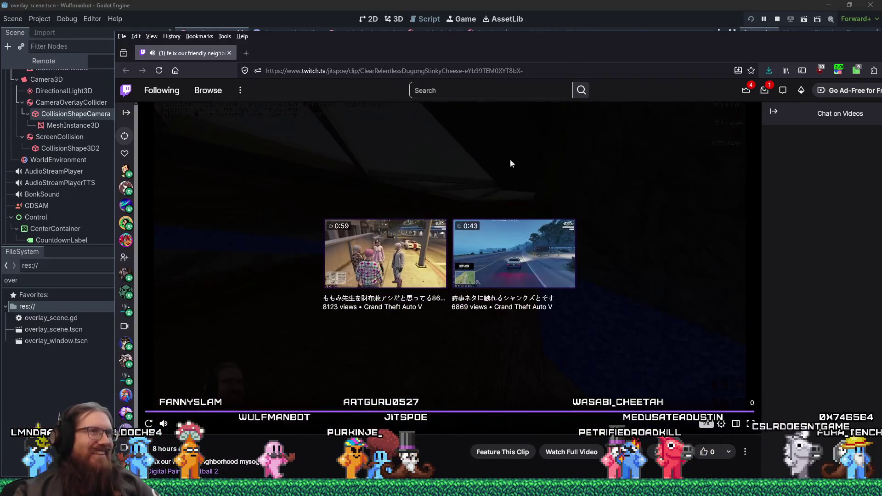
Close the first clip's browser tab and return to overlay_scene.gd around lines 23 and 38.
left_click(229, 54)
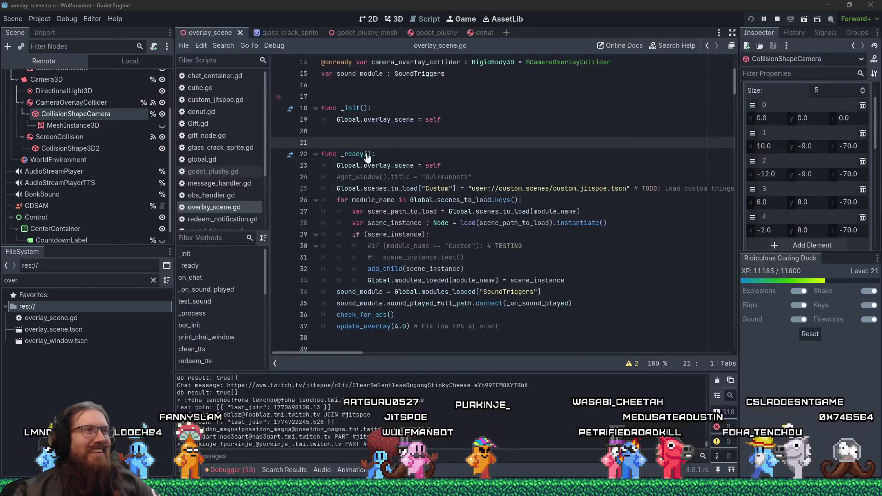
left_click(607, 168)
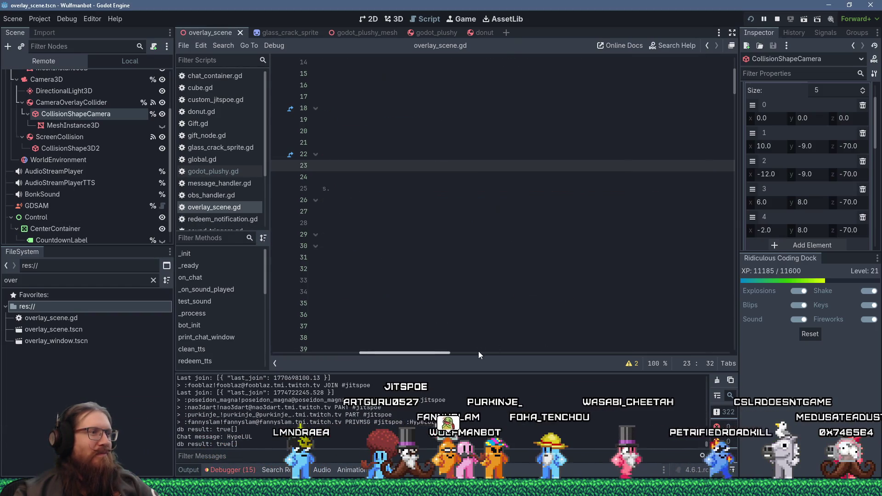
left_click(370, 343)
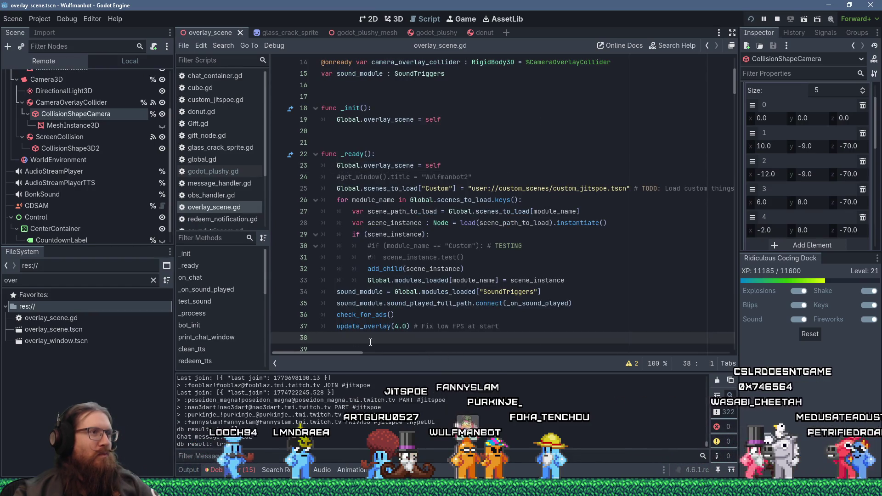
key("alt+Tab")
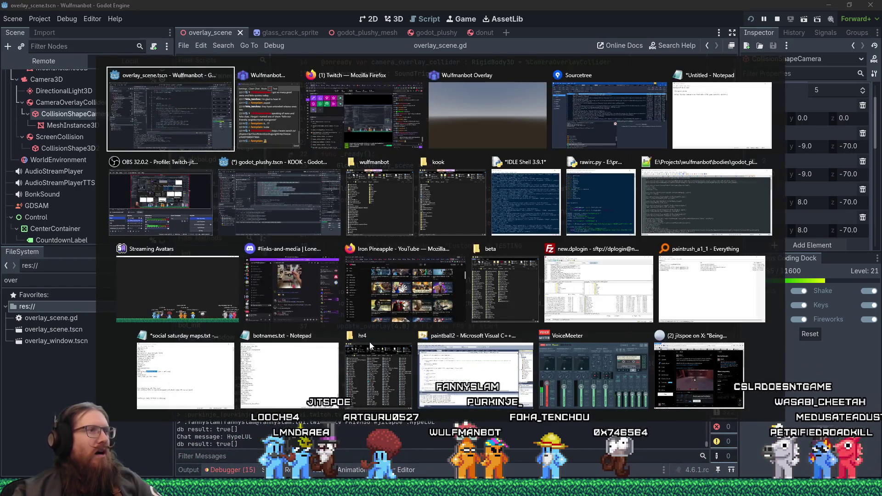
key("Escape")
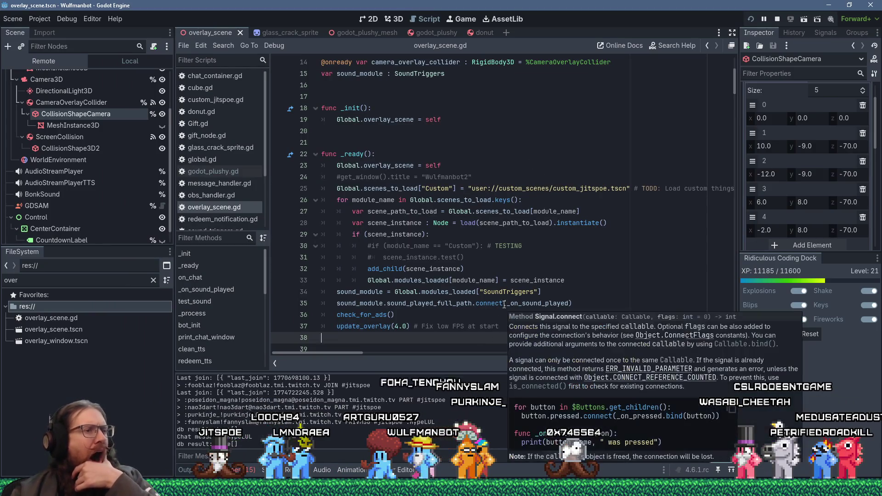
left_click(508, 163)
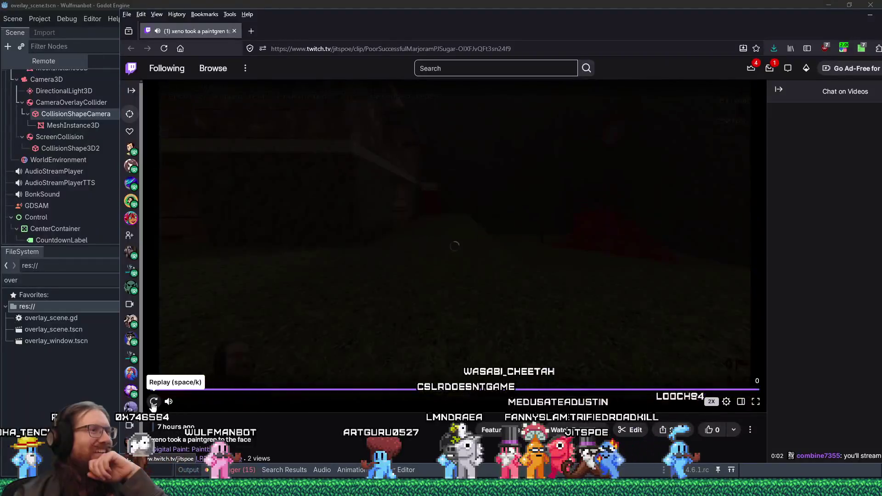
Replay the paintball clip from near its start, then seek to around two seconds.
left_click(839, 48)
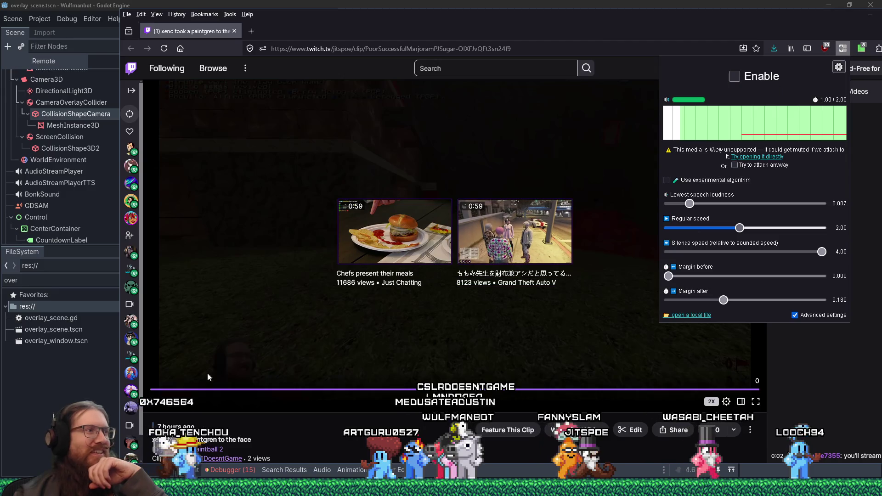
left_click(153, 403)
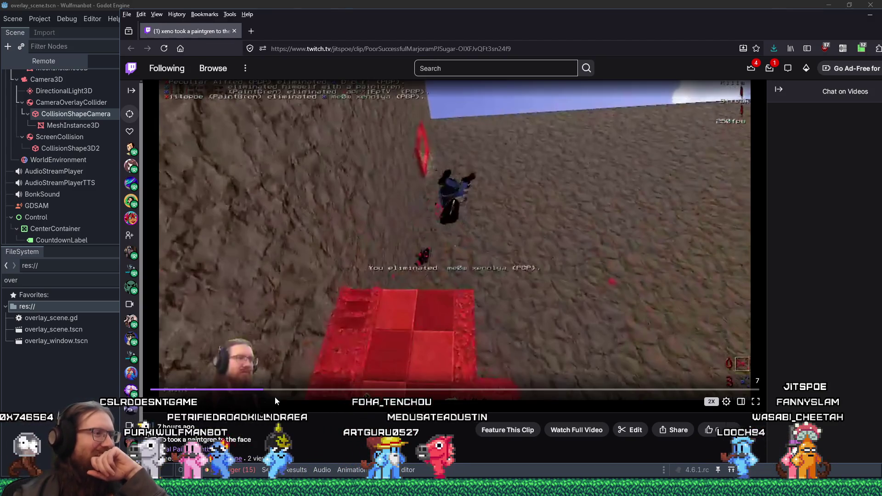
left_click(261, 390)
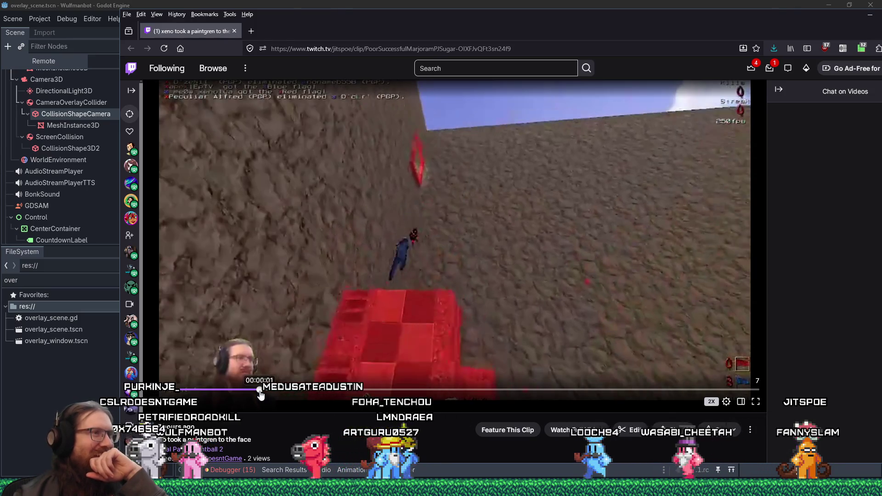
left_click(154, 407)
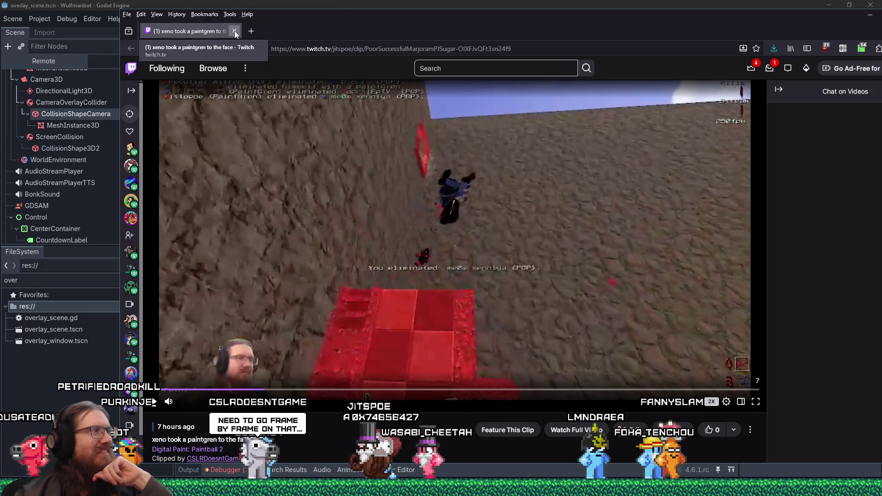
left_click(325, 398)
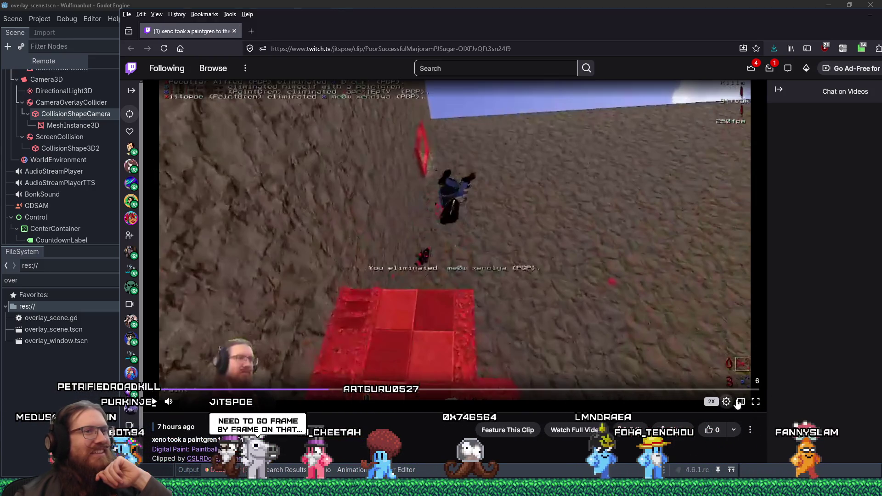
Set the Twitch player's playback speed to 0.25x.
left_click(725, 401)
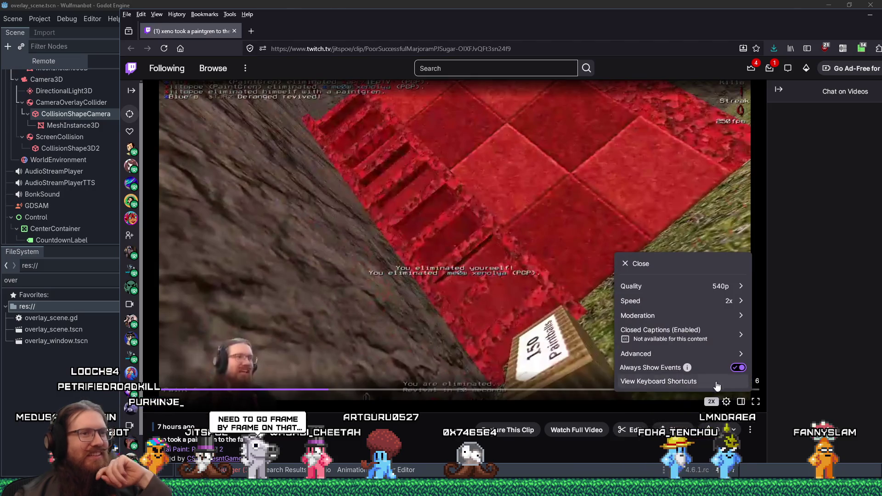
left_click(636, 300)
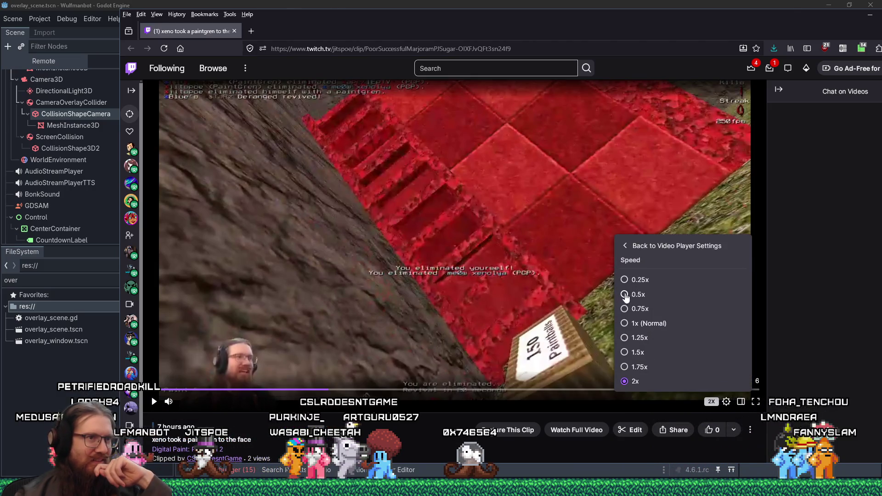
left_click(641, 281)
Step back and forth through the clip's first second, then play it in slow motion.
left_click(304, 394)
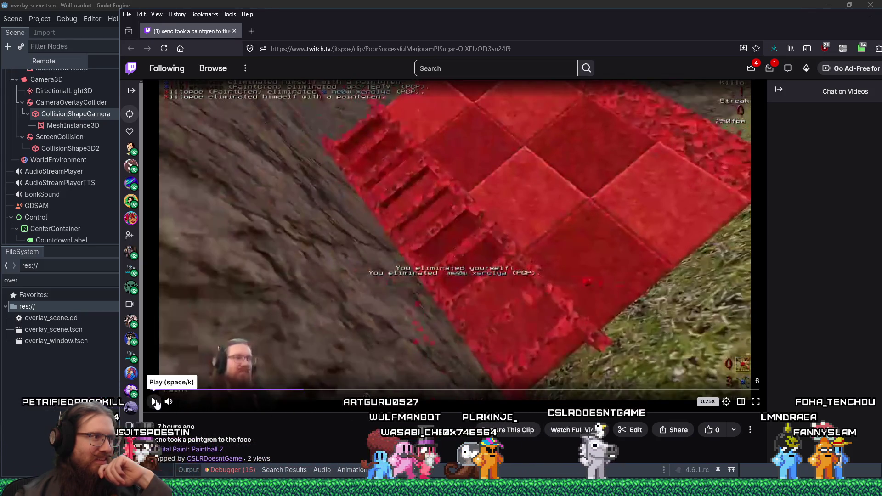
left_click(274, 391)
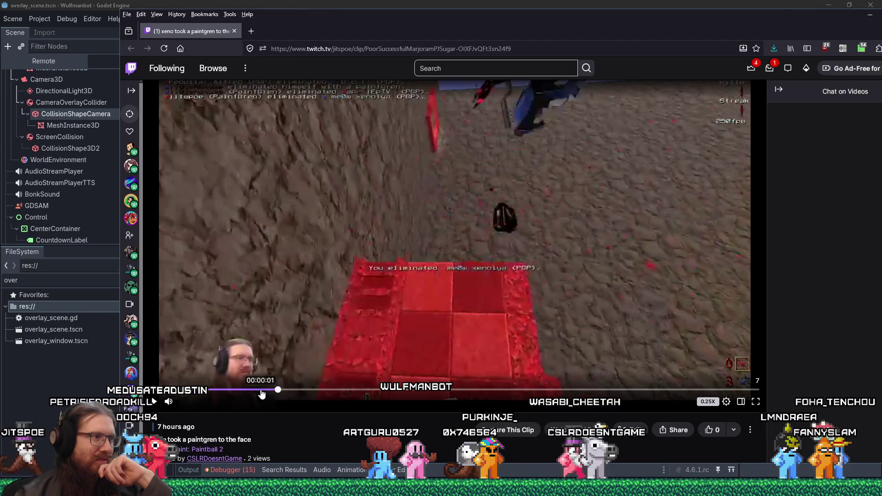
left_click(260, 393)
left_click(154, 401)
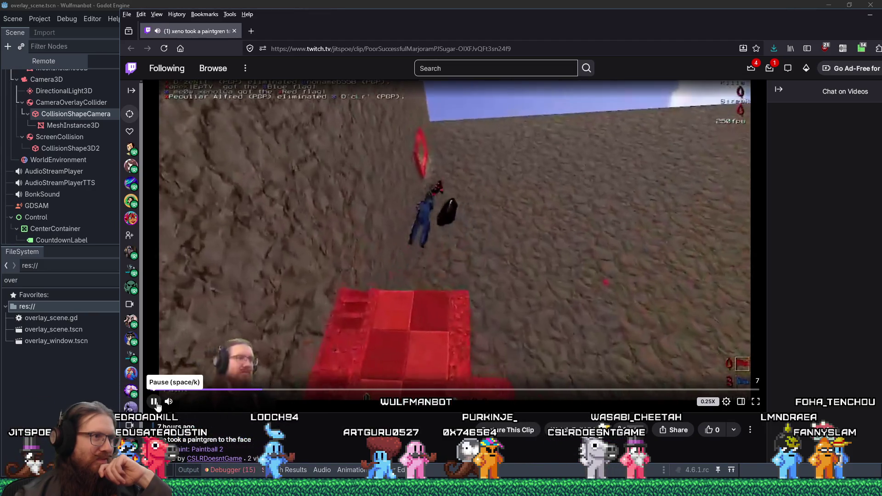
left_click(154, 401)
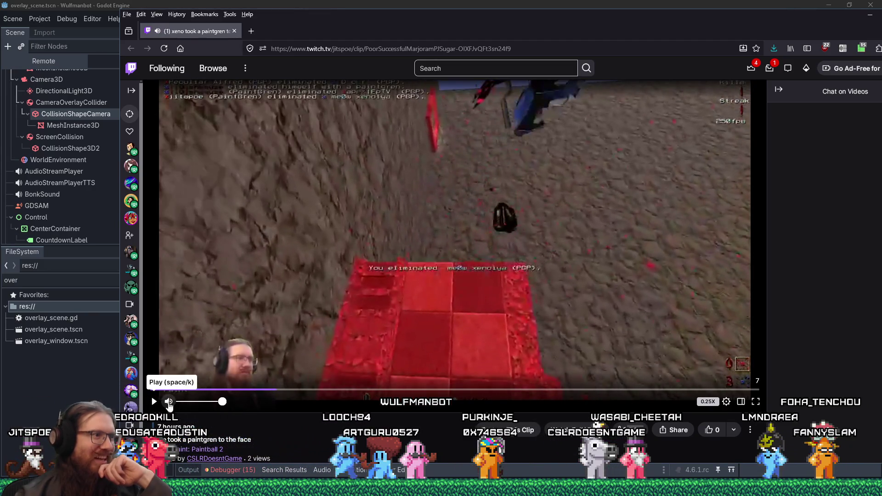
left_click(274, 391)
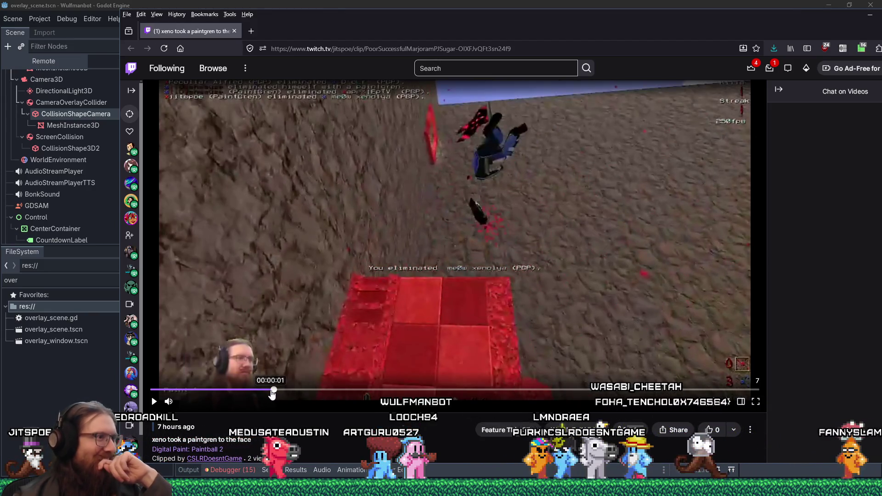
left_click(267, 392)
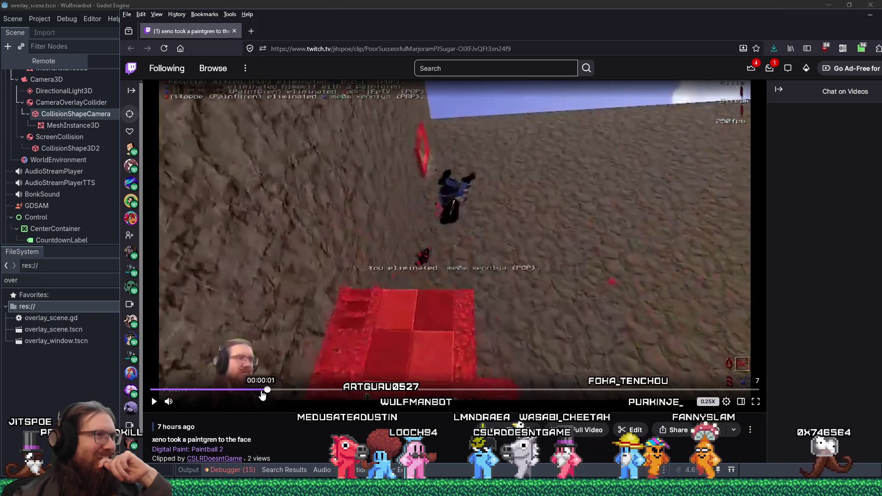
left_click(261, 391)
left_click(157, 405)
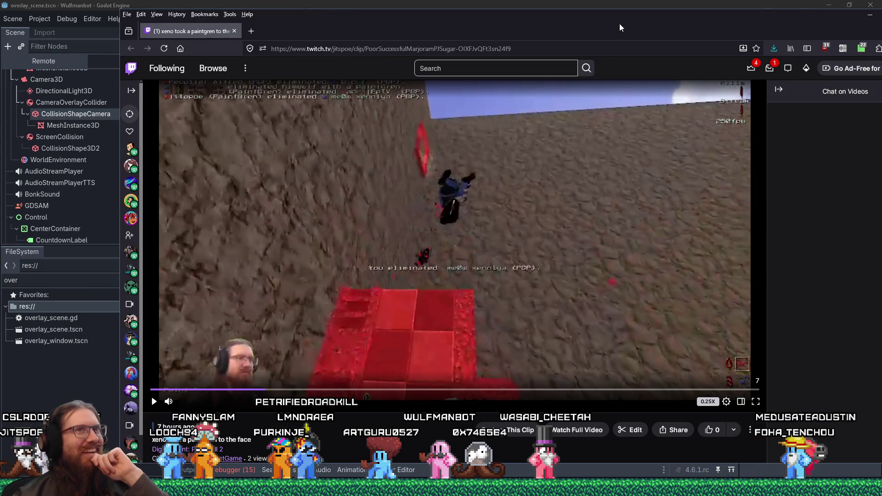
left_click_drag(788, 19, 743, 23)
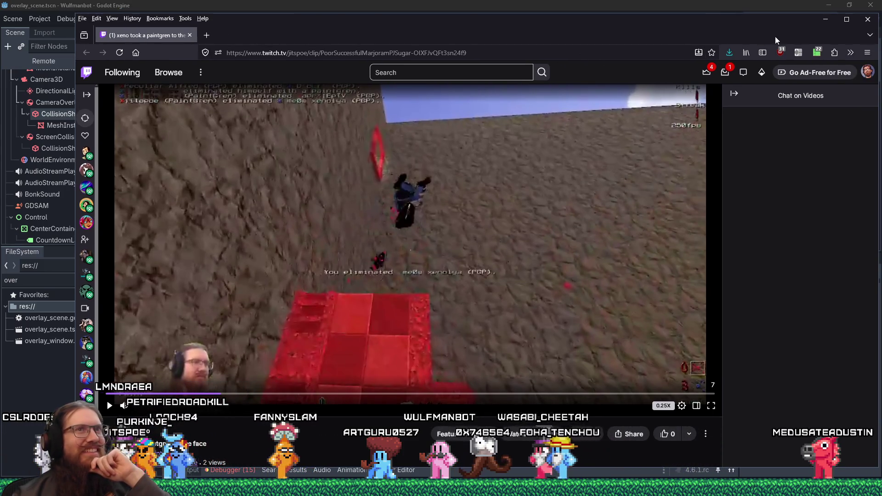
Cut the paintball clip's link from the Firefox address bar for sharing.
left_click(821, 24)
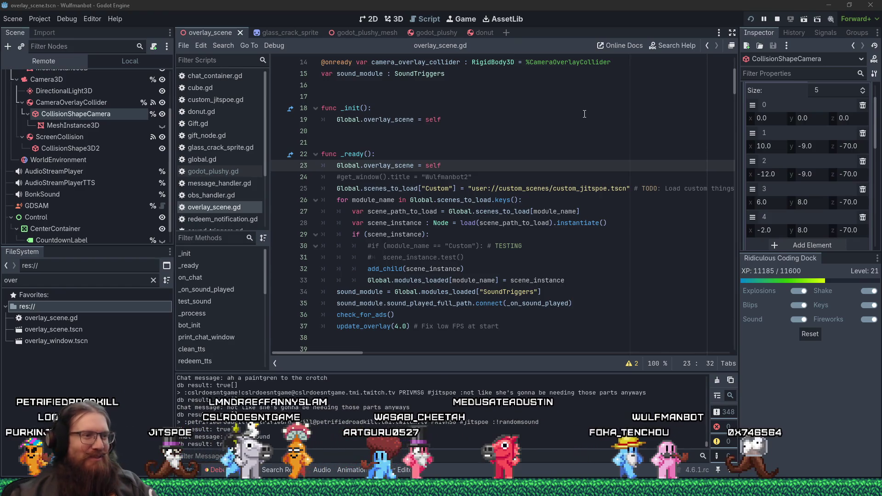
key("alt+Tab")
right_click(410, 49)
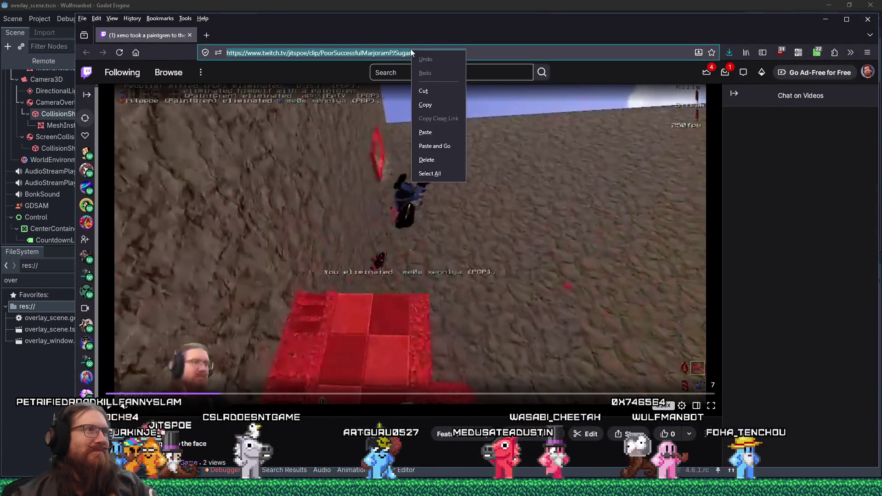
left_click(423, 92)
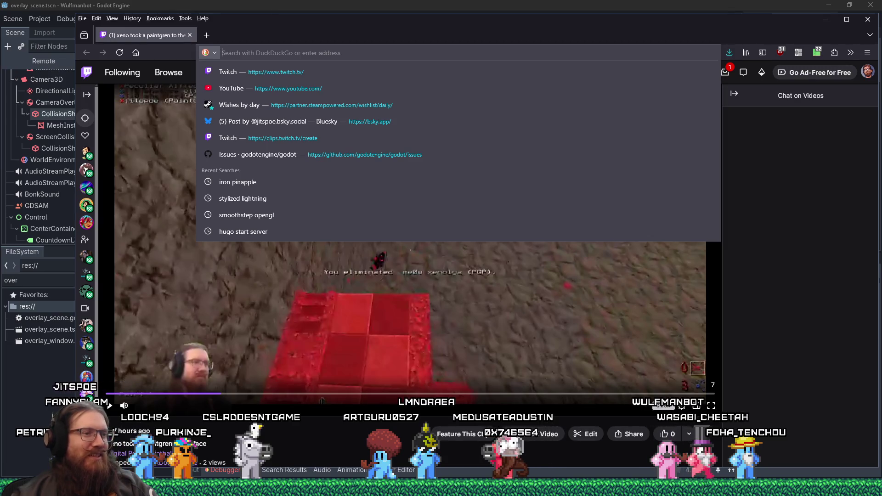
key("Escape")
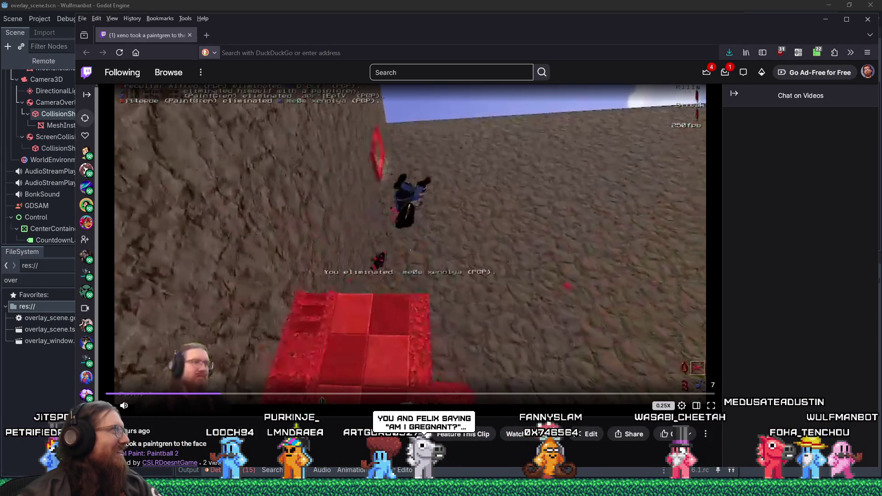
key("alt+Tab")
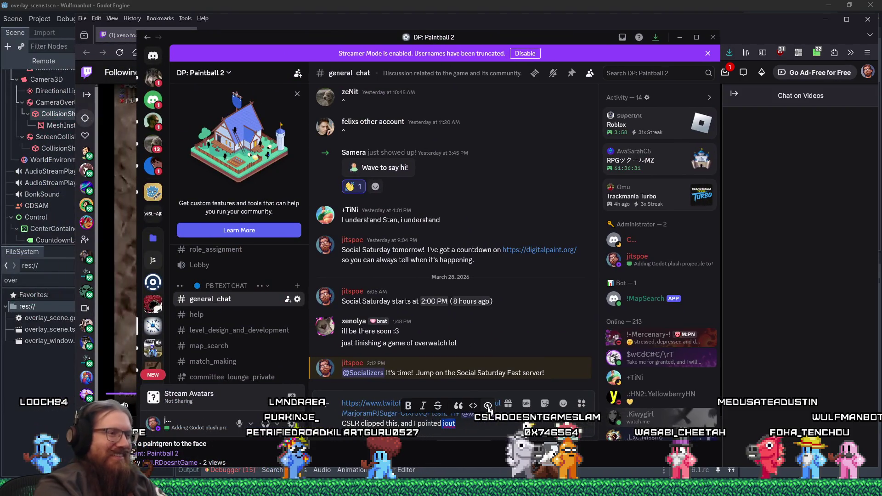
Finish the comment ending 'out ifac.', paste the link on a new line, send, and close Discord.
type("out it was")
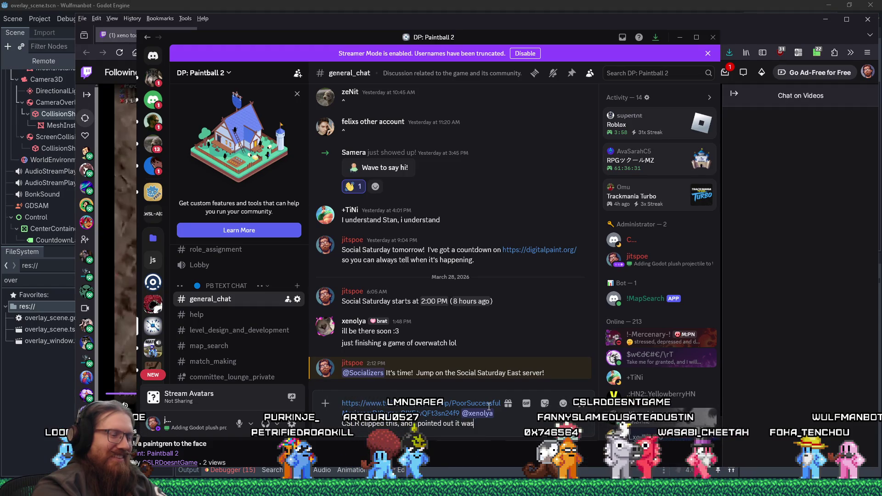
type("face")
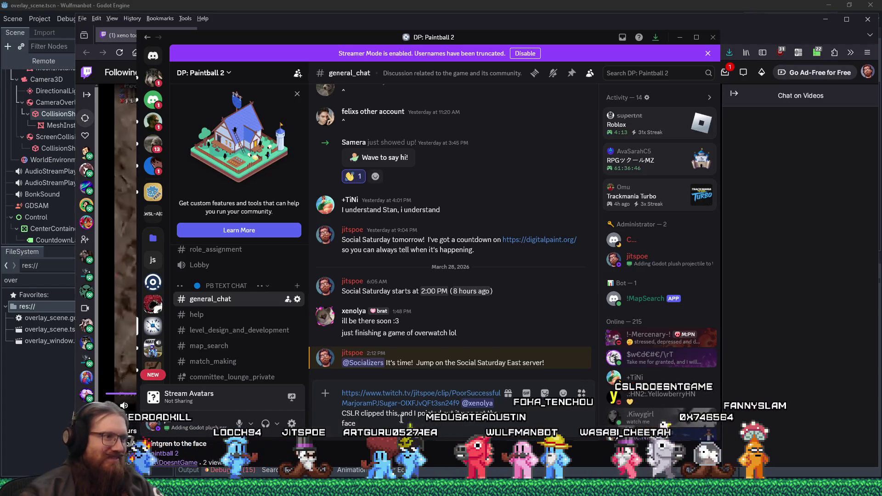
type(".")
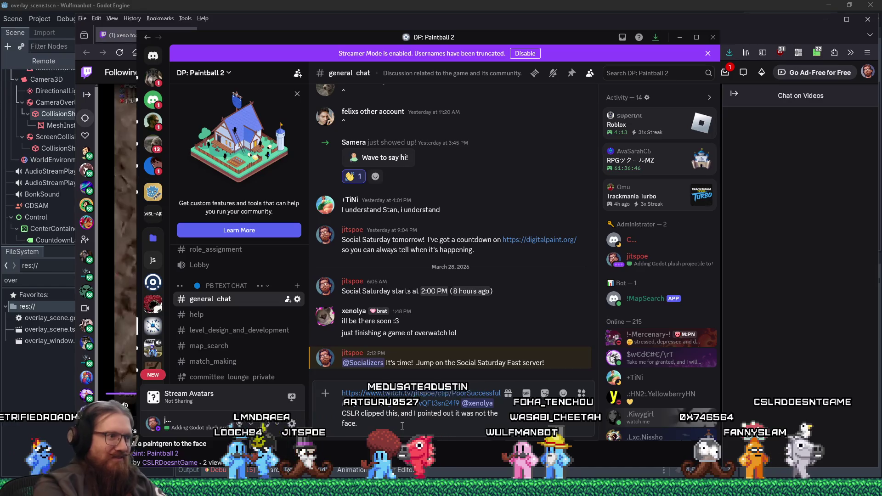
key("shift+Return")
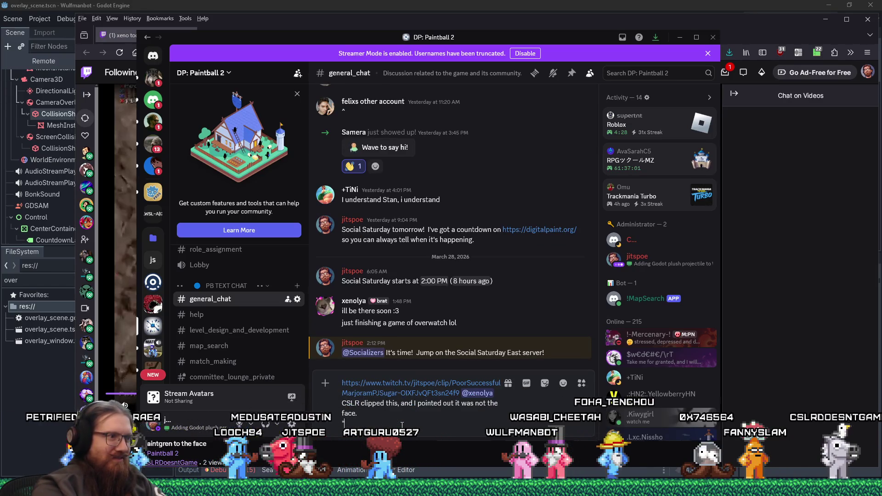
key("ctrl+v")
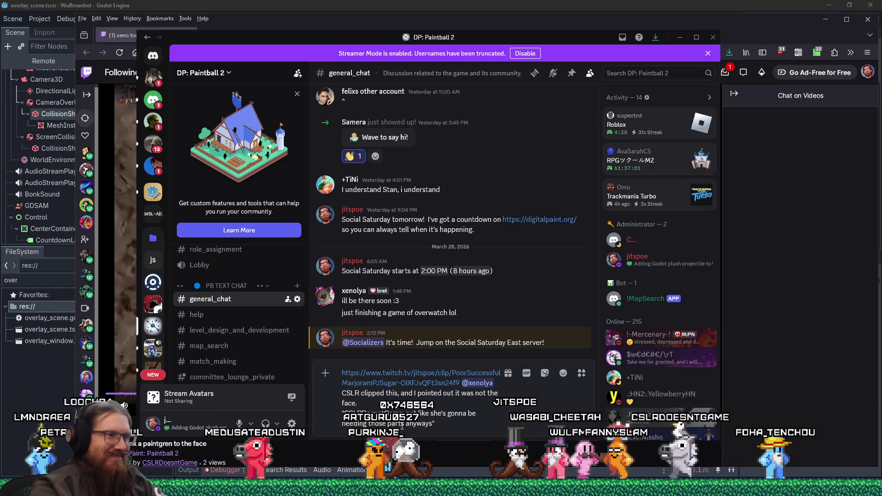
key("Return")
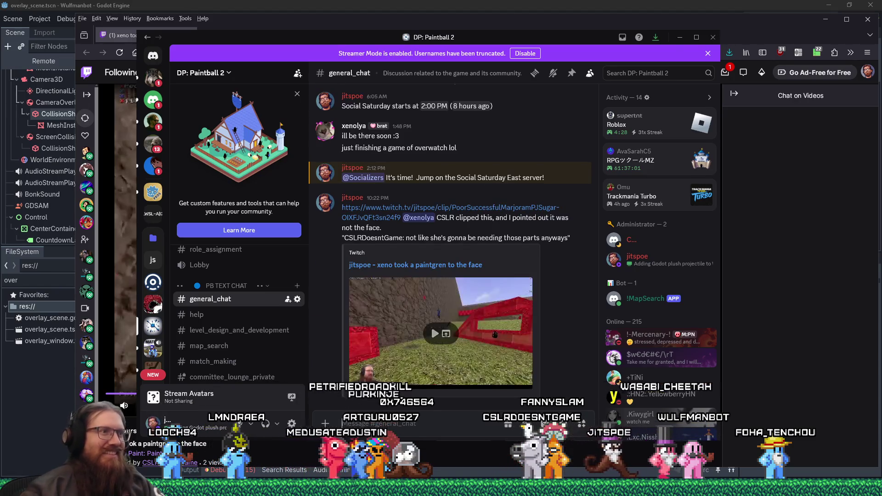
left_click(431, 326)
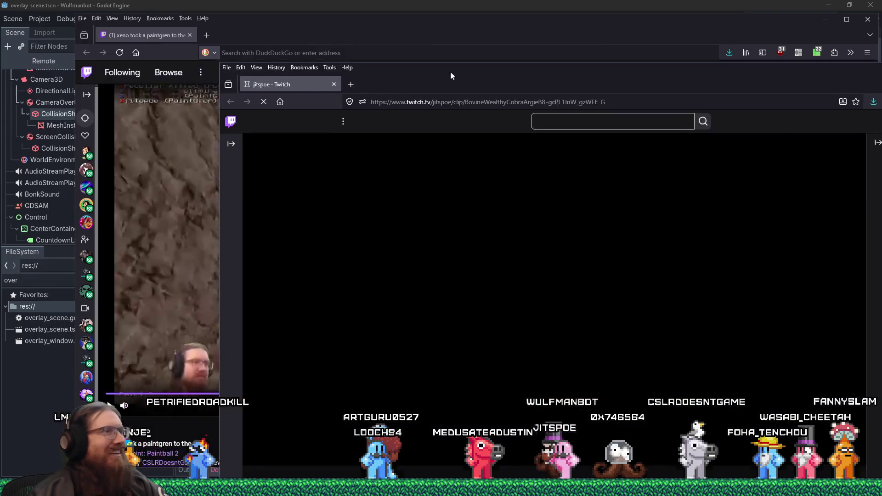
Pause and rewind the 'am i gregnant?' clip to rewatch a moment.
left_click_drag(450, 71, 321, 11)
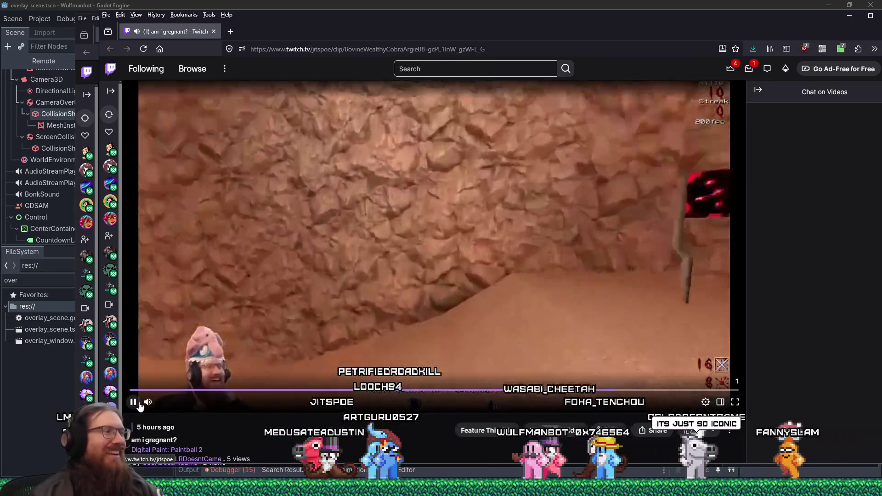
left_click(133, 402)
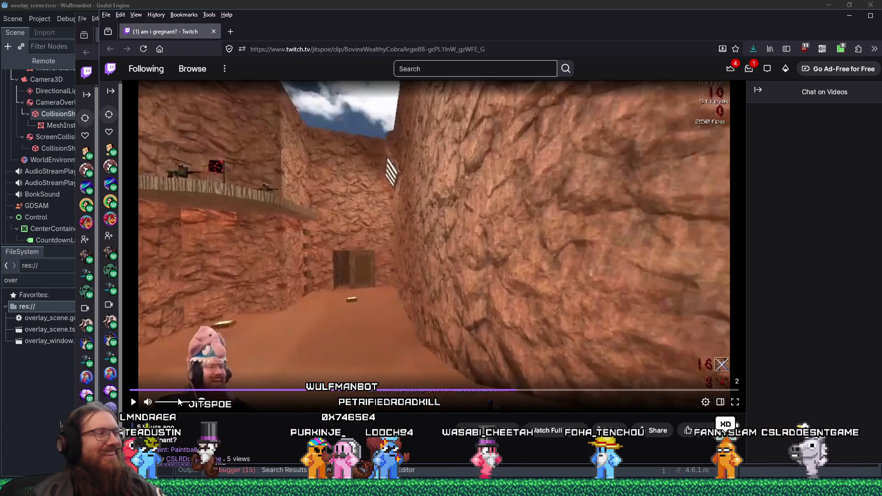
left_click(517, 390)
left_click(134, 402)
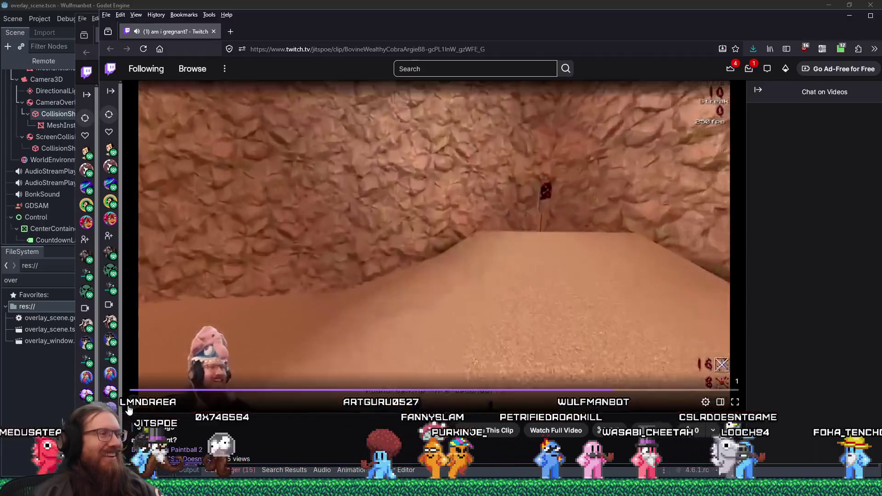
left_click(133, 403)
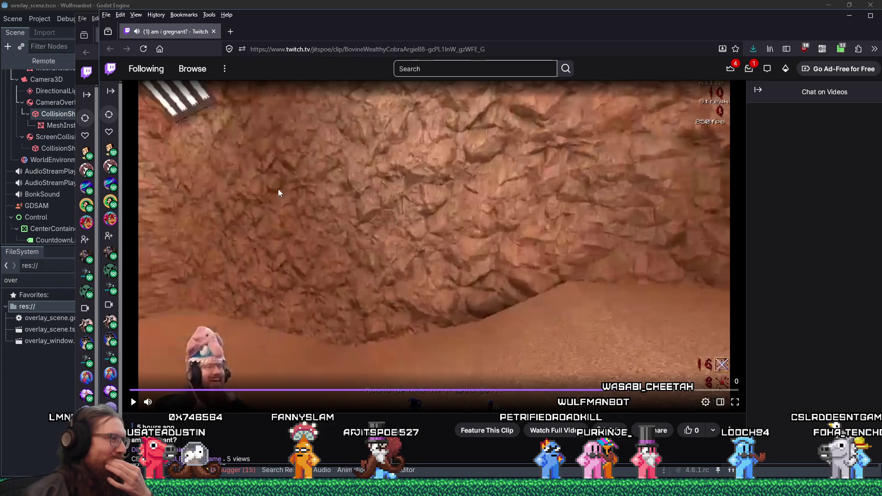
Copy the clip's page address from the address bar.
left_click(309, 51)
right_click(311, 52)
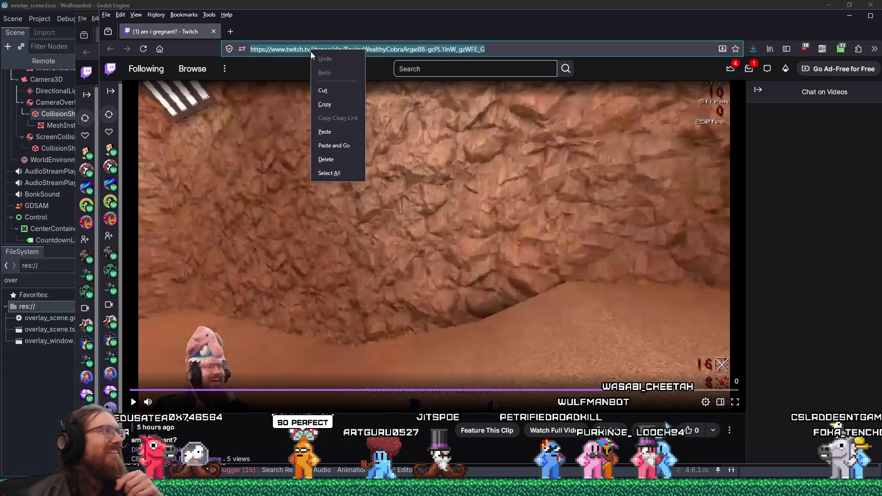
left_click(332, 107)
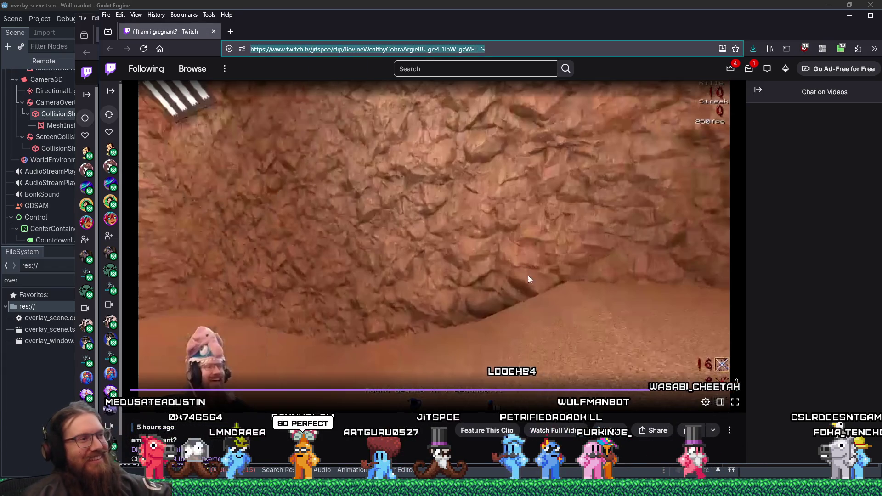
key("alt+Tab")
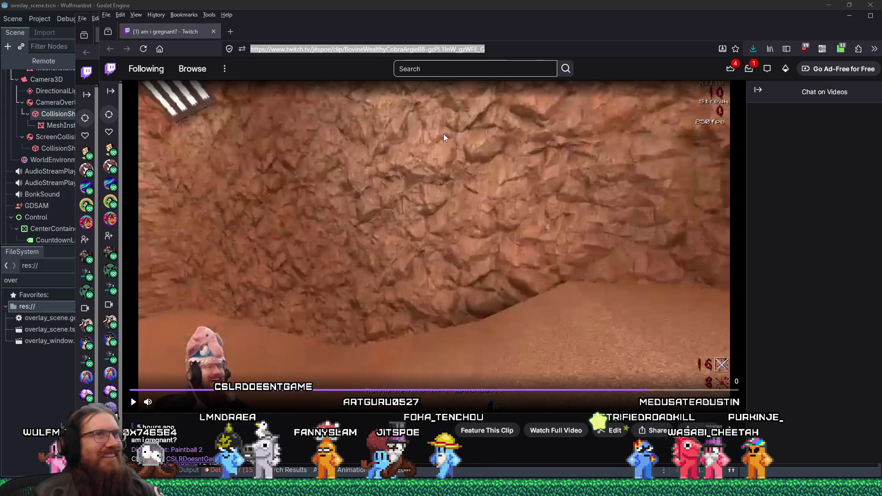
Close both Firefox windows showing the Twitch clips.
mouse_move(757, 37)
left_mouse_down()
mouse_move(784, 97)
mouse_move(776, 25)
left_mouse_up()
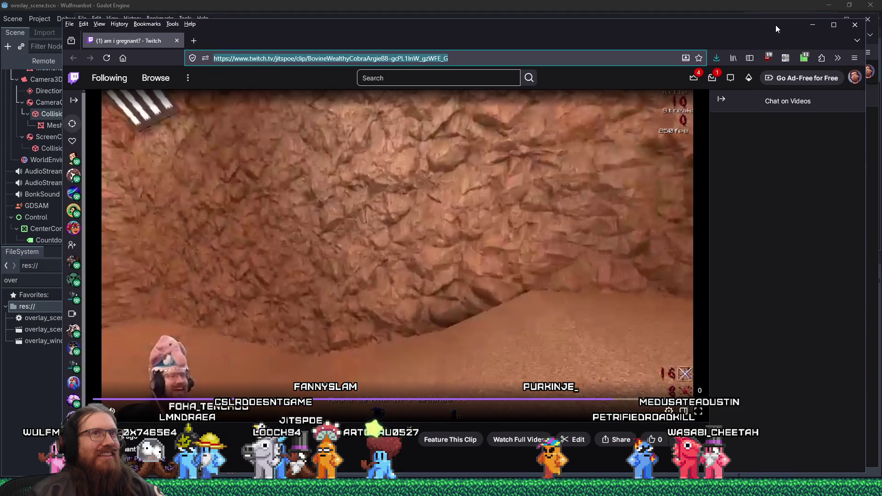
left_click(857, 28)
left_click(868, 19)
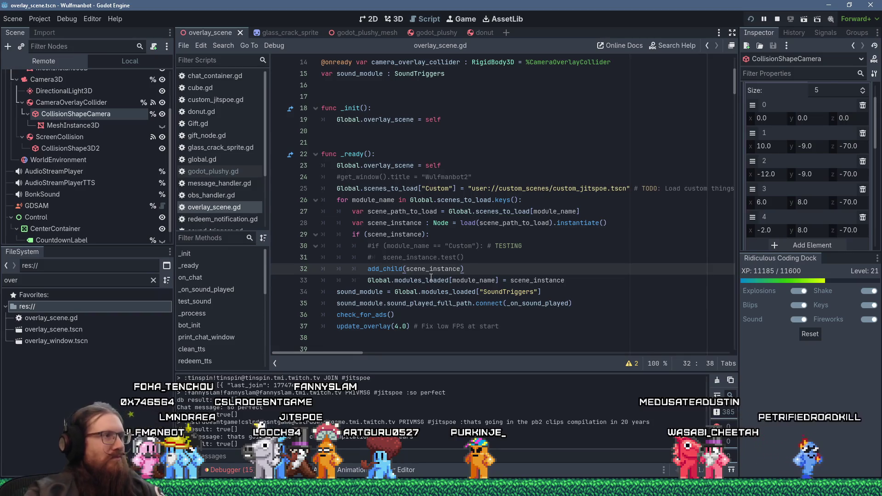
Open the Debugger's Errors (15) tab and scroll through the listed errors and warnings.
left_click(393, 336)
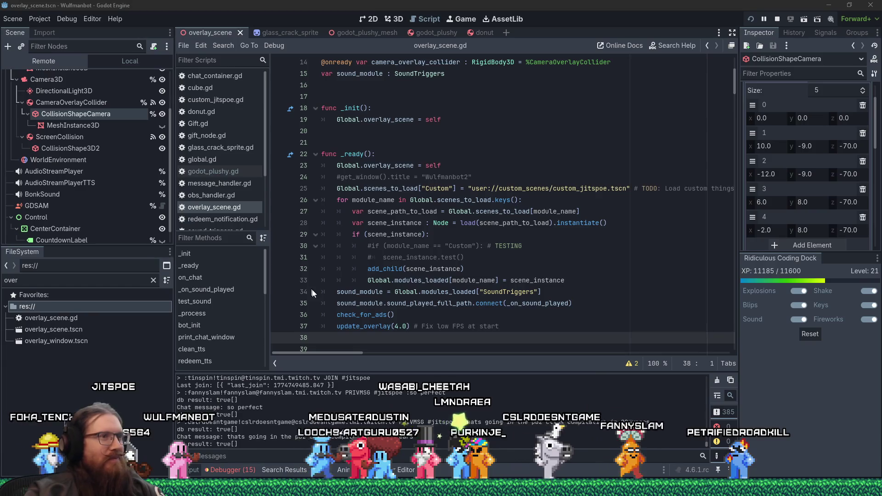
left_click(511, 261)
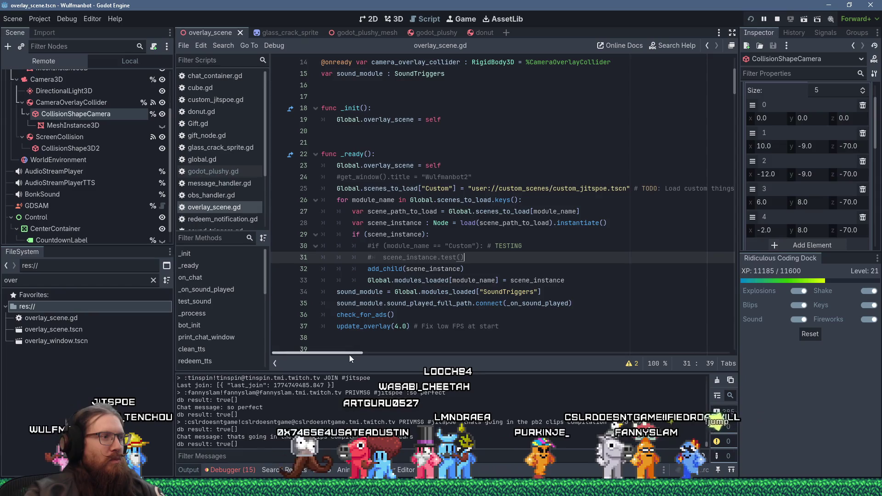
left_click(233, 471)
left_click(245, 354)
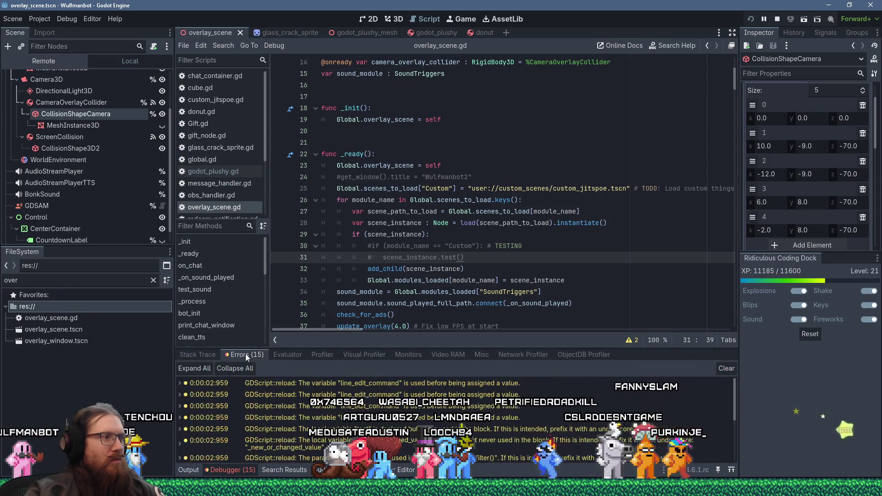
scroll(491, 417, "down", 1)
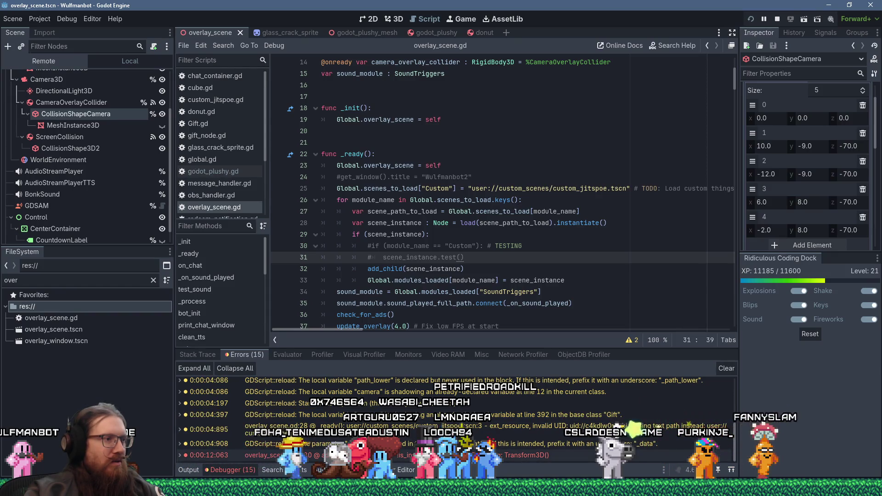
Jump from the 0:00:12.063 error to global_position on line 230 in addagodot().
double_click(209, 455)
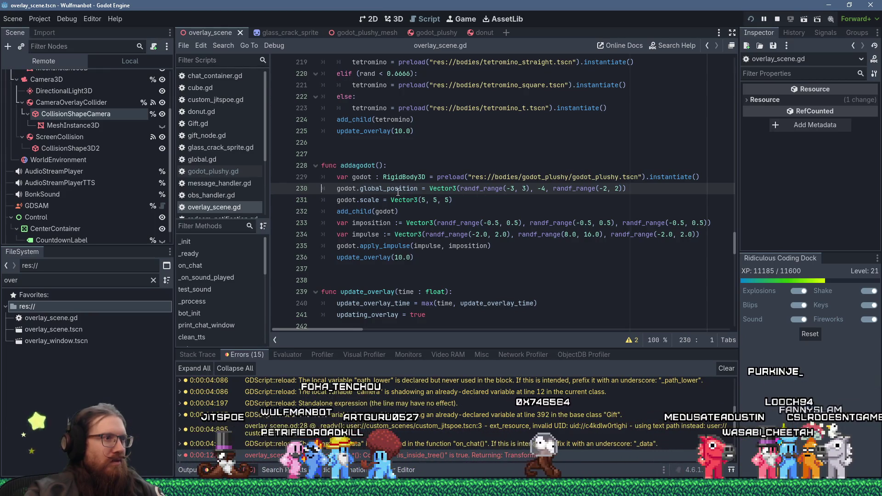
mouse_move(398, 193)
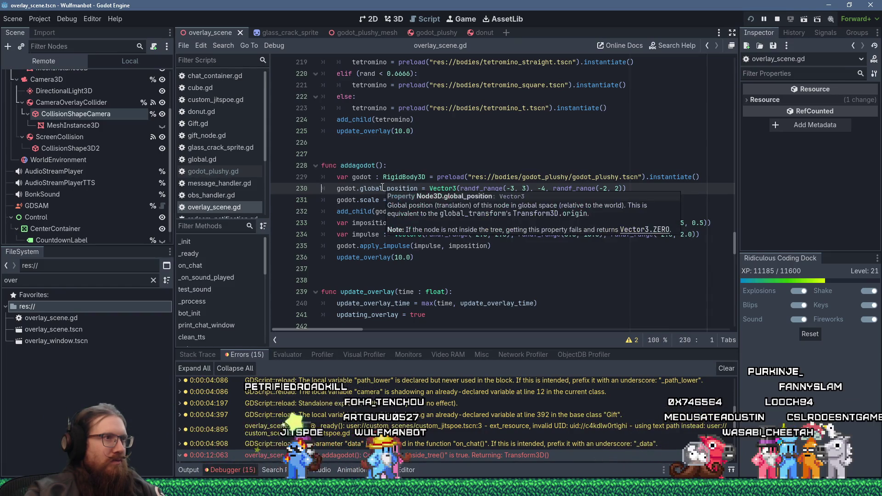
left_click_drag(387, 188, 420, 188)
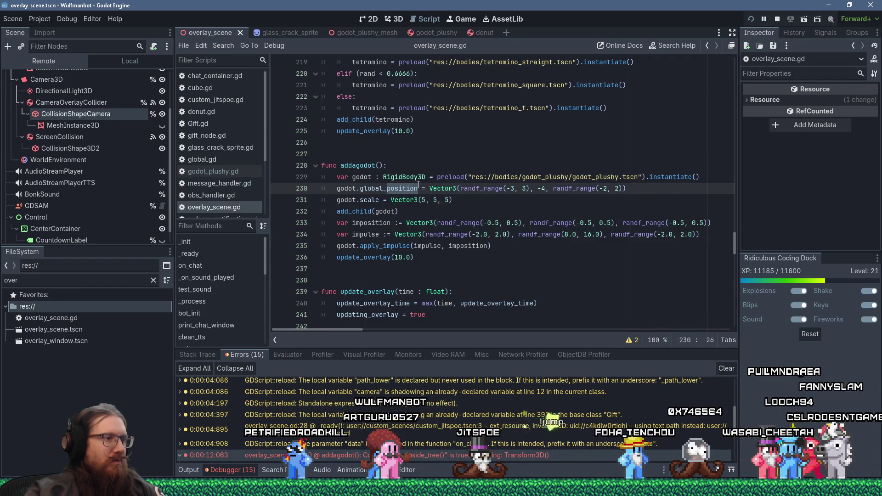
scroll(493, 453, "down", 5)
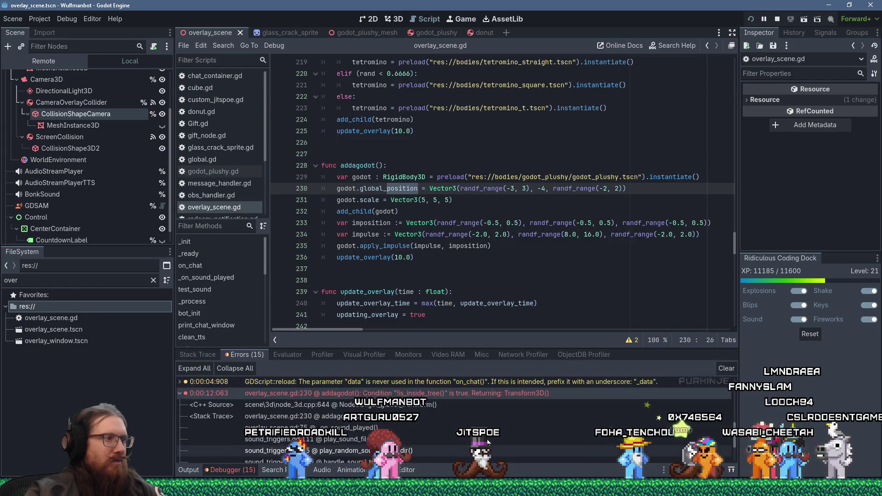
left_click(179, 394)
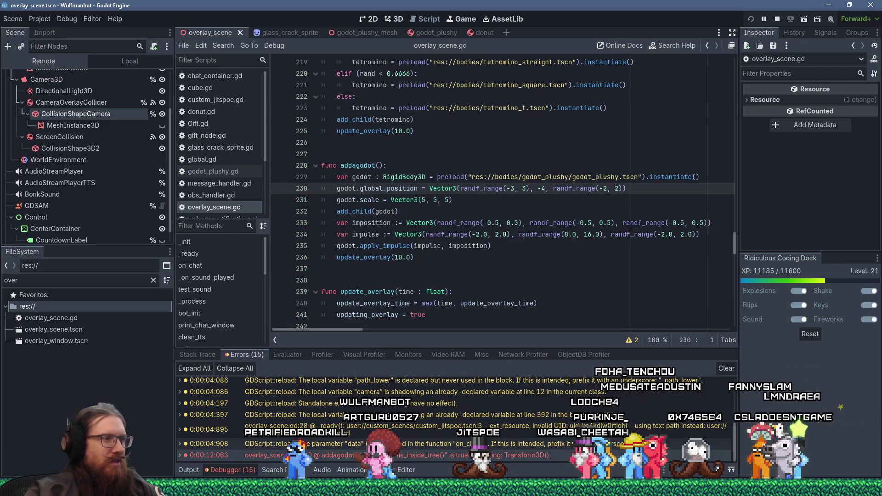
mouse_move(379, 455)
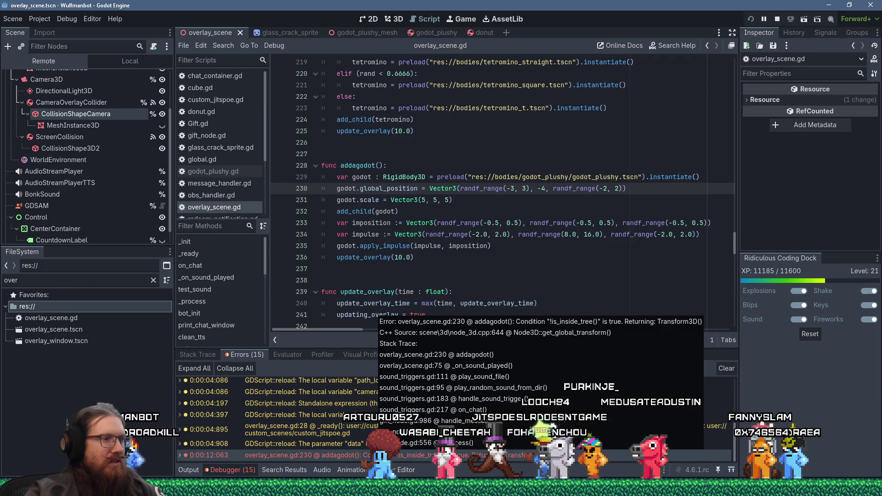
Change godot.global_position to godot.global_transform on line 230.
left_click(387, 189)
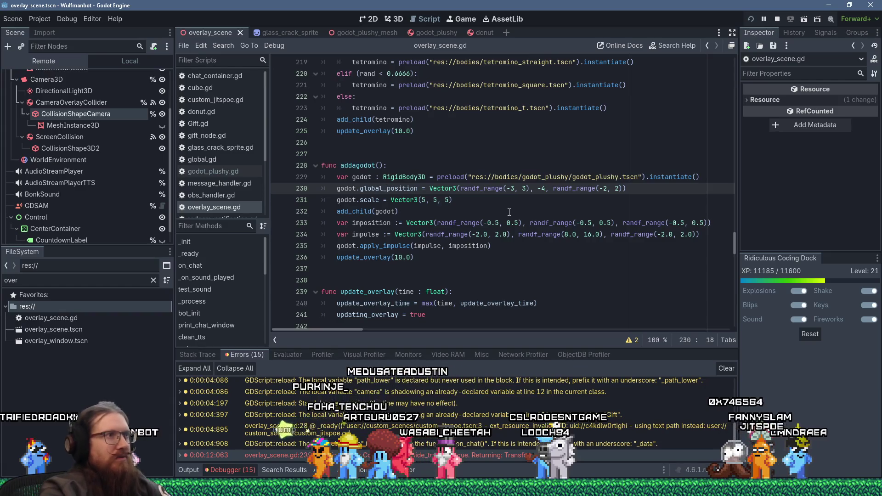
key("shift+Right")
key("shift+Right")
key("shift+Right")
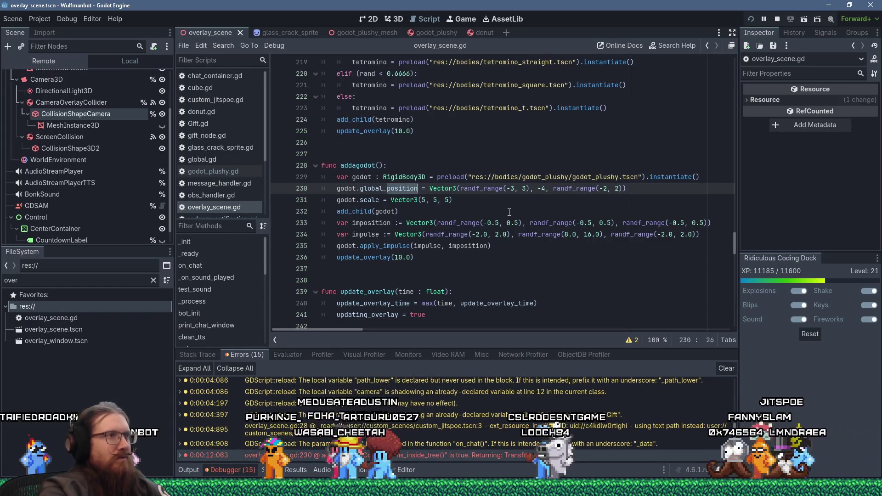
type("transform")
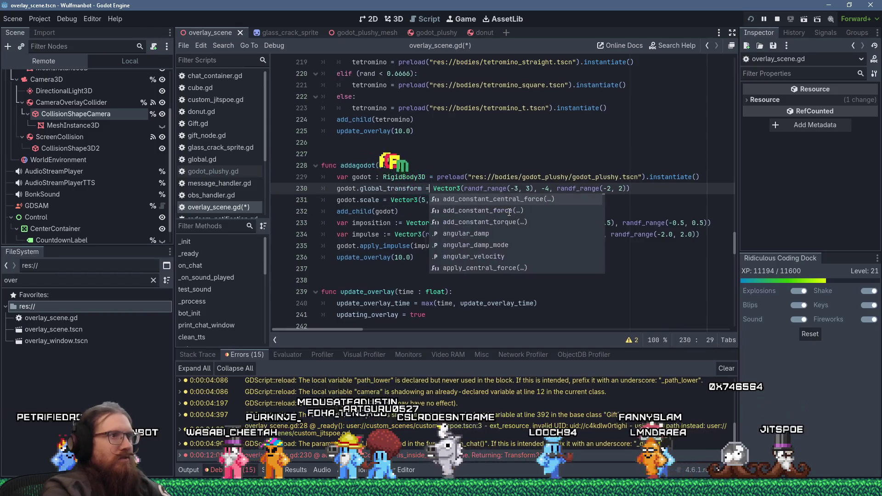
type("Transform(")
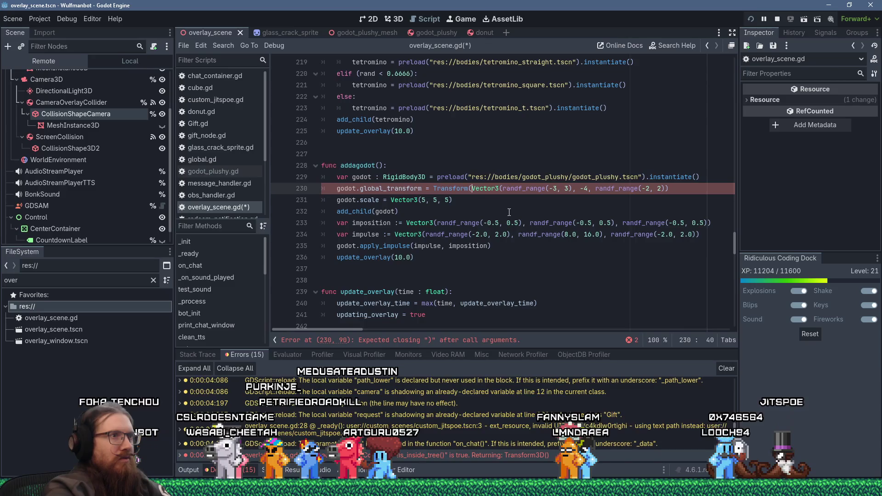
type("D")
On line 230, wrap the plushy's random Vector3 position in Transform3D(Basis(), …) for global_transform.
key("Right")
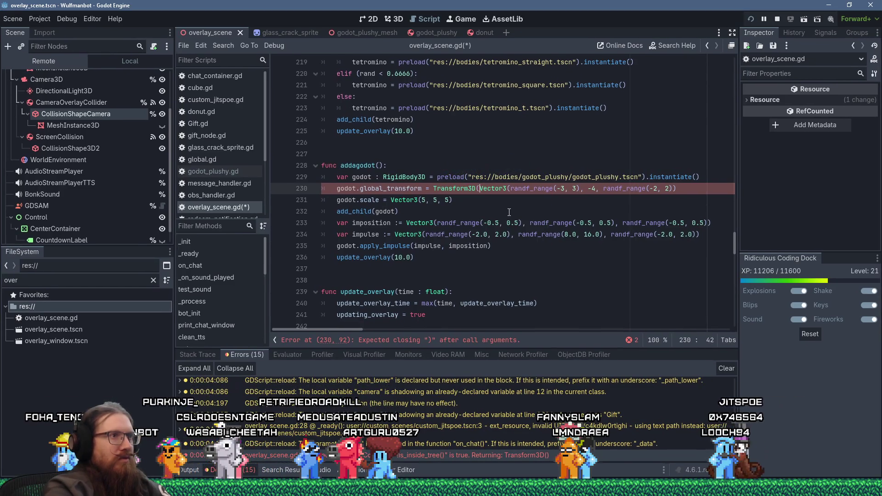
key("BackSpace")
type("(")
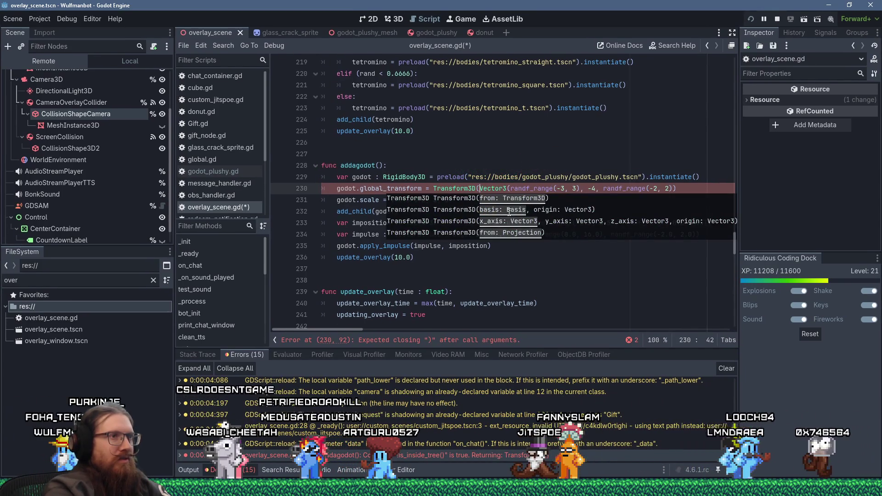
type("Basis")
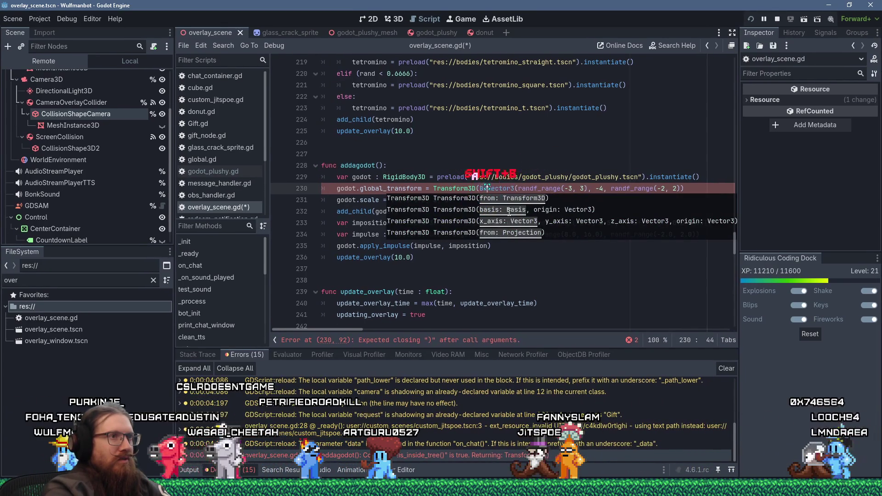
type("(),")
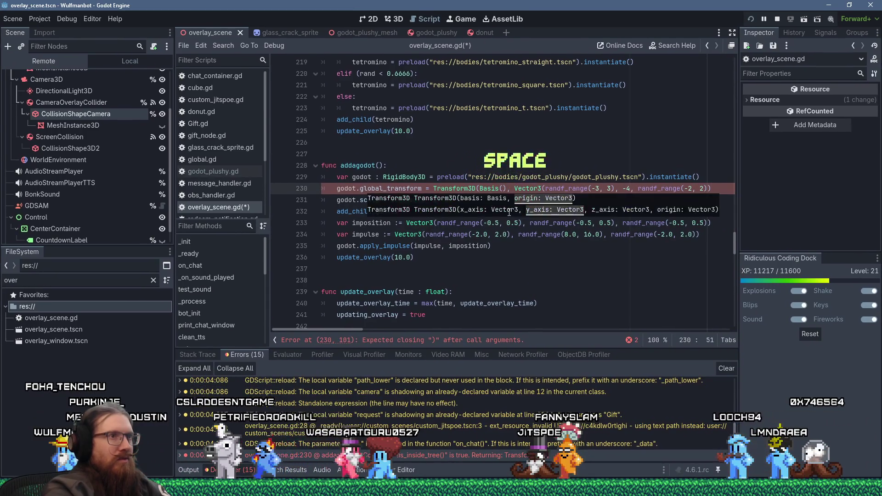
Save overlay_scene.gd and rerun the overlay project with F5.
key("End")
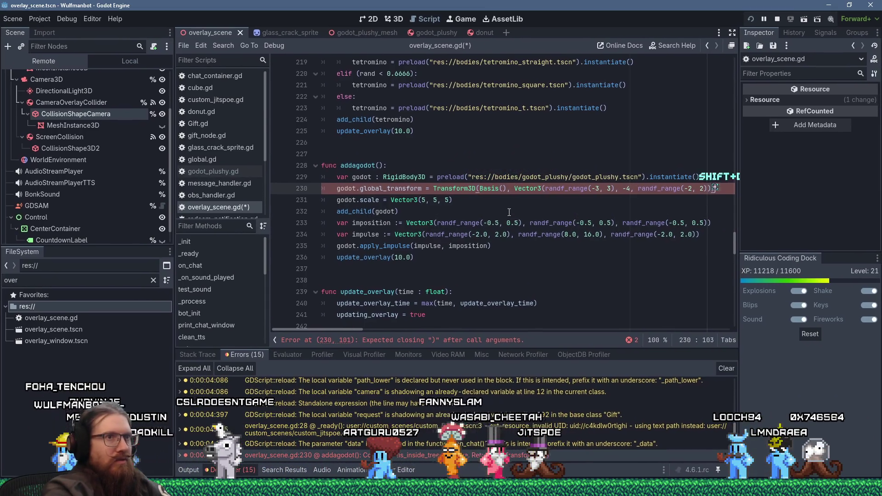
key("ctrl+s")
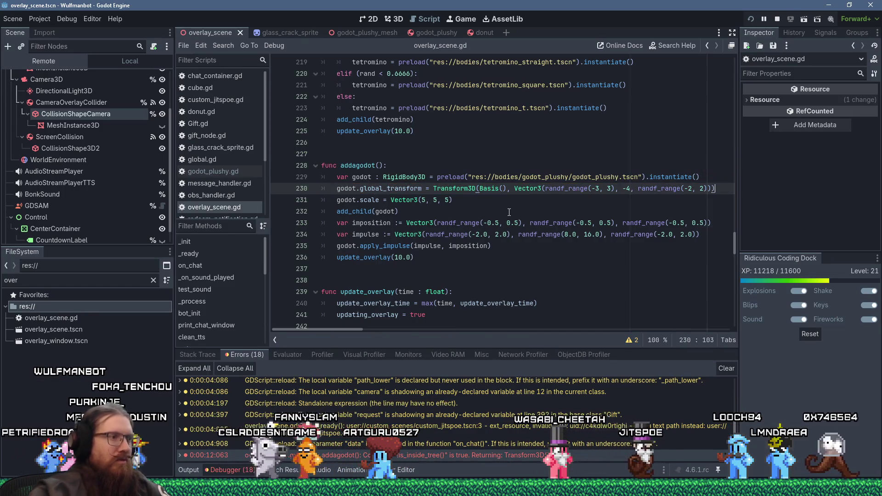
key("F5")
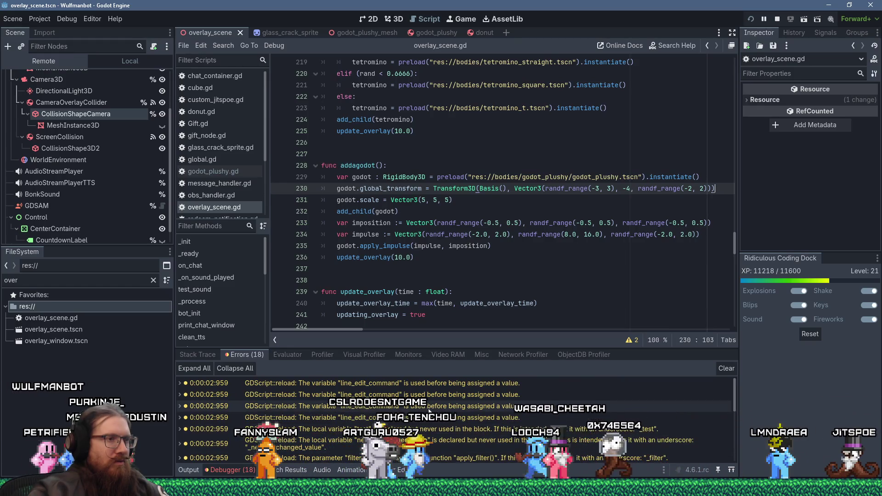
Jump from the first UNASSIGNED_VARIABLE warning to message_settings.gd line 32 and highlight line_edit_command.
double_click(472, 385)
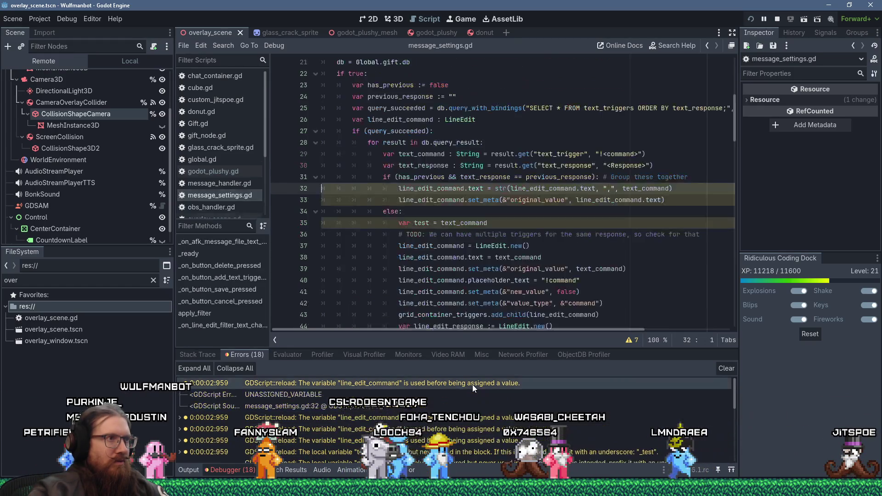
scroll(615, 259, "up", 1)
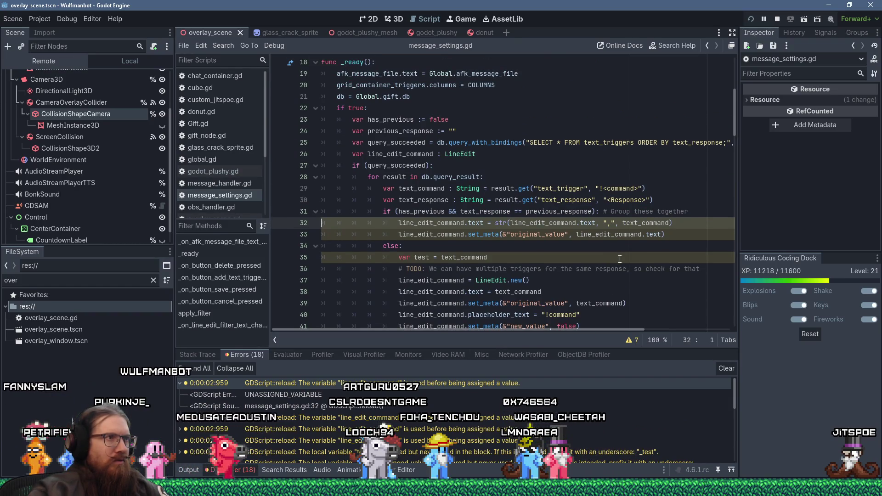
double_click(441, 223)
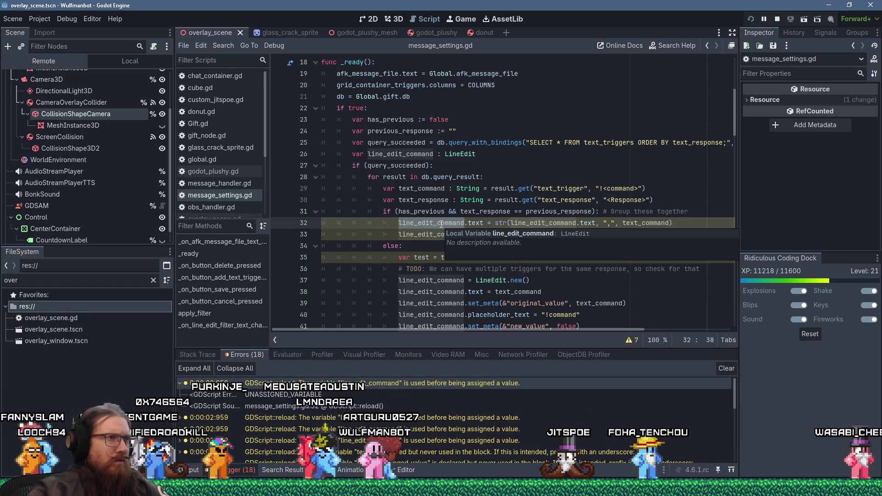
scroll(441, 224, "up", 1)
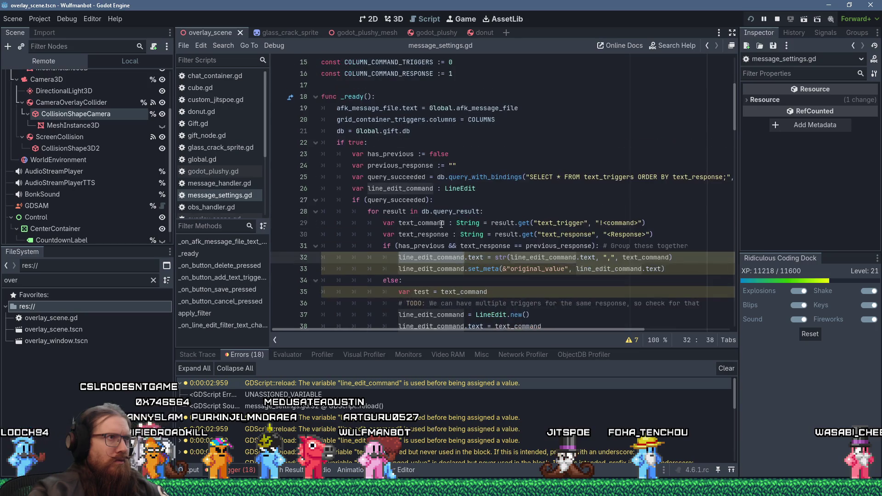
scroll(442, 223, "down", 3)
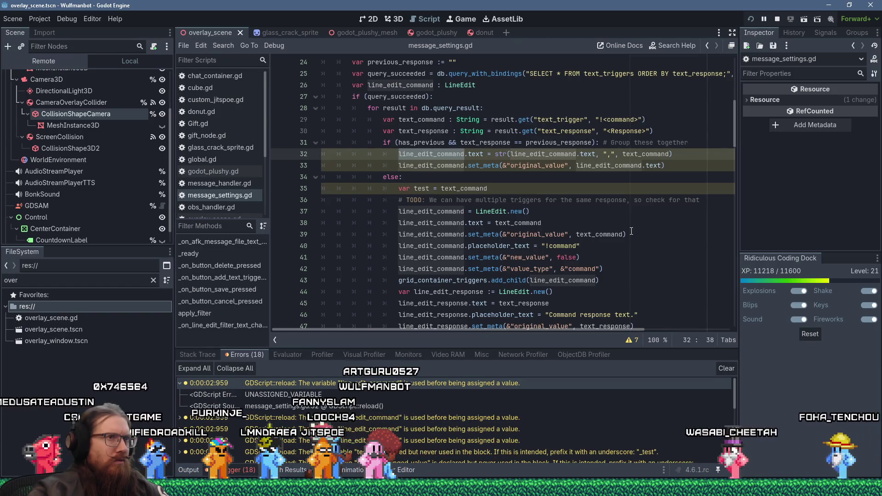
scroll(632, 231, "up", 1)
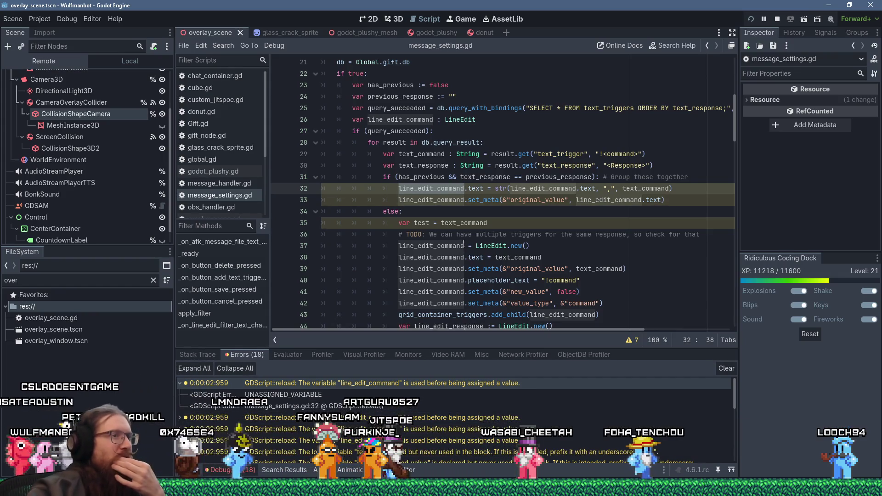
Select the line_edit_command = LineEdit.new() statement on line 37 to inspect it.
mouse_move(463, 244)
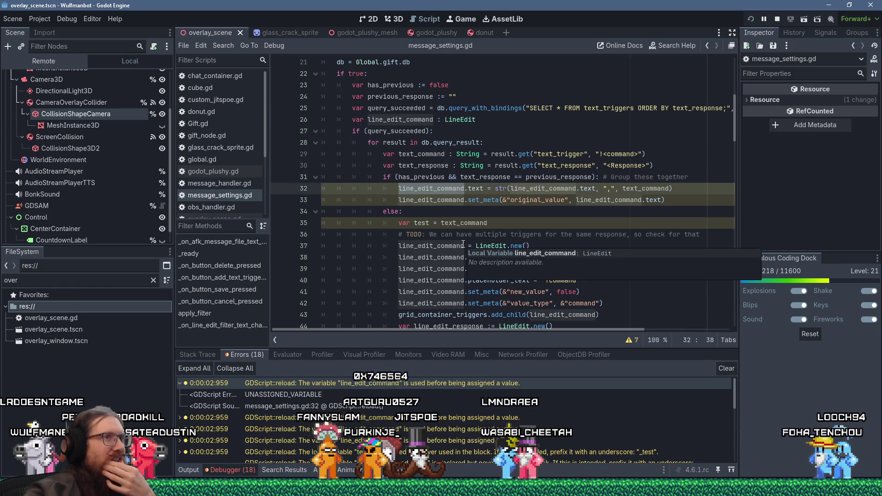
scroll(463, 244, "down", 3)
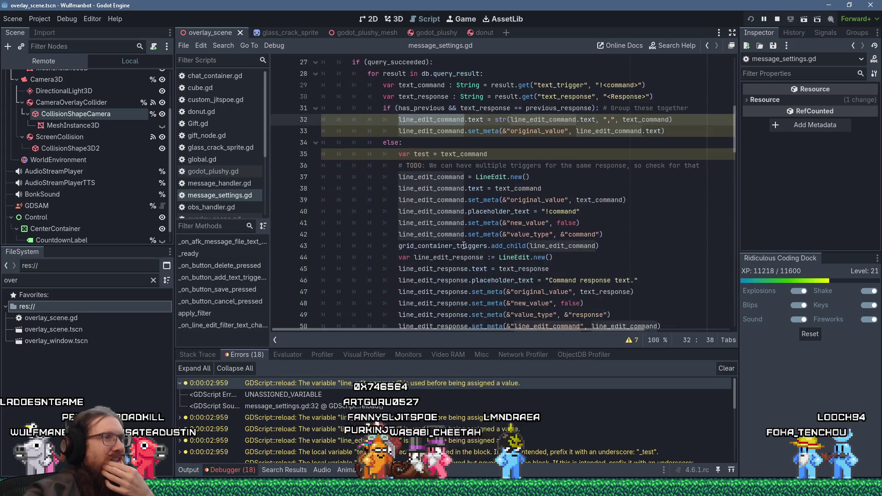
scroll(464, 246, "up", 2)
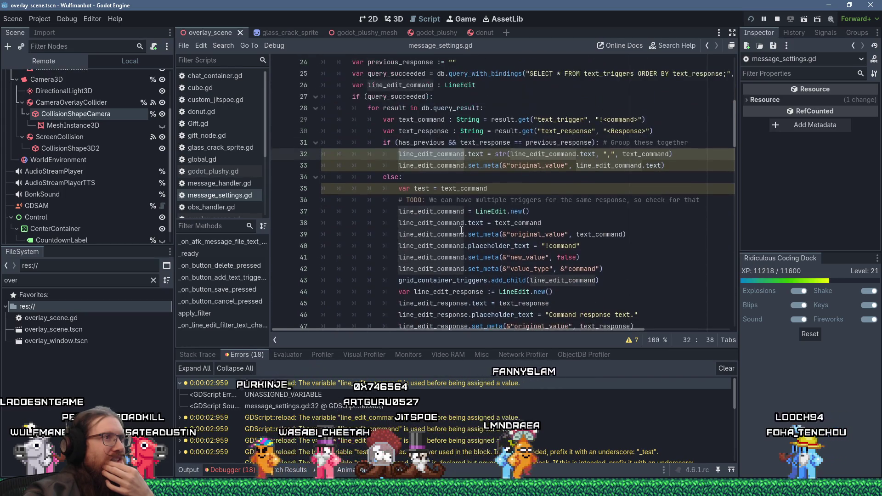
left_click(477, 211)
left_click_drag(484, 211, 544, 209)
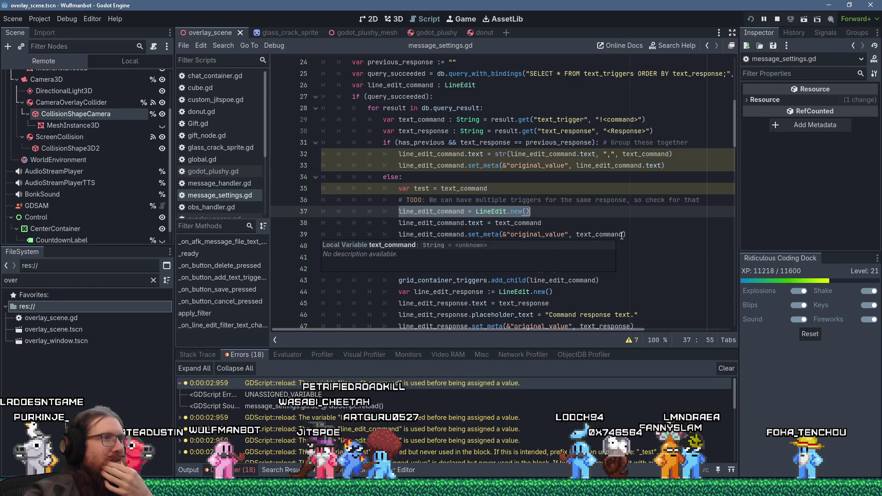
mouse_move(622, 236)
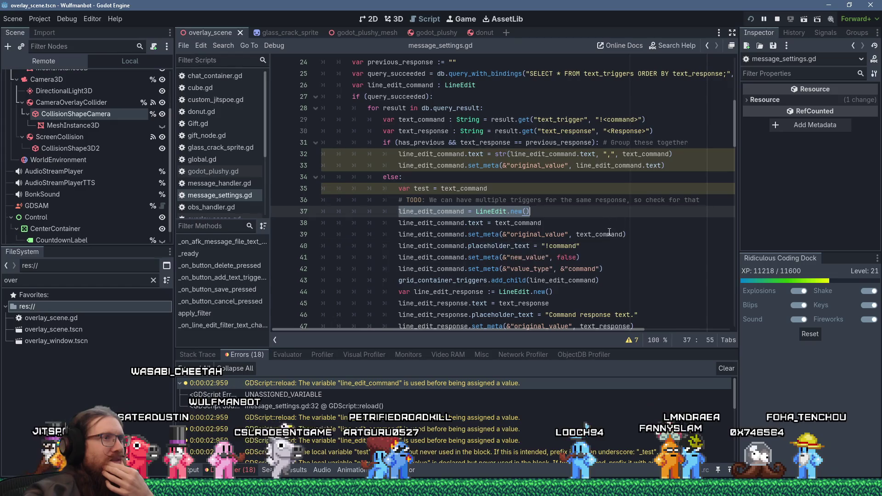
scroll(657, 215, "down", 3)
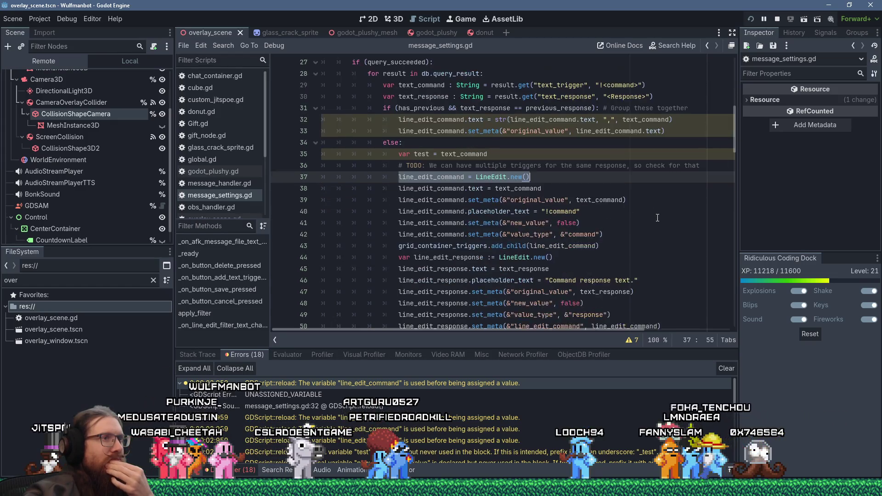
scroll(658, 218, "up", 3)
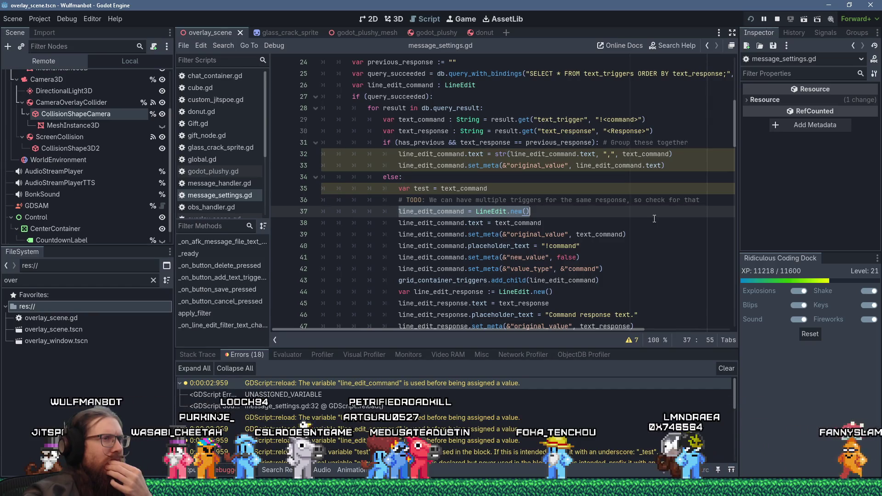
Comment out line 35's 'var test = text_command' with a leading #.
left_click(498, 184)
double_click(453, 188)
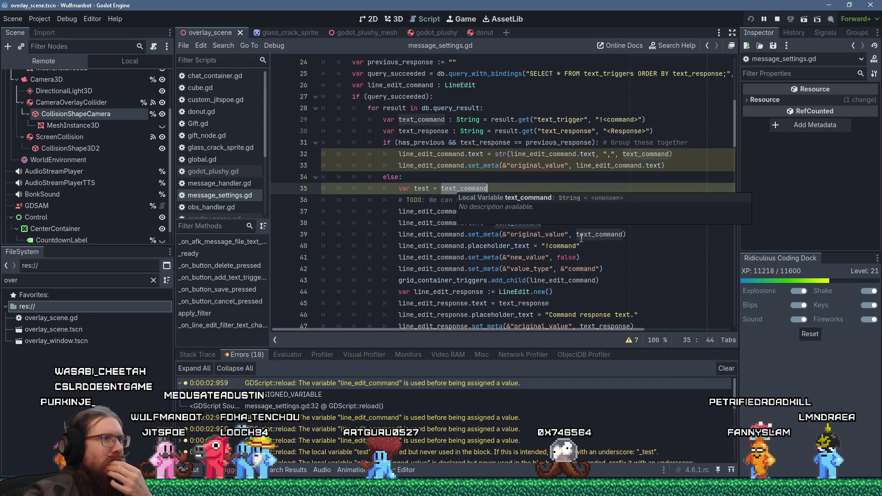
scroll(403, 223, "down", 1)
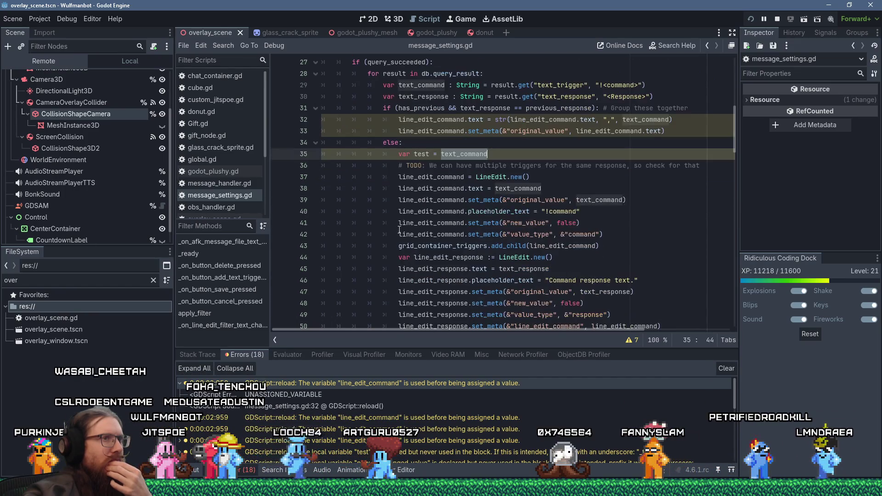
left_click(401, 154)
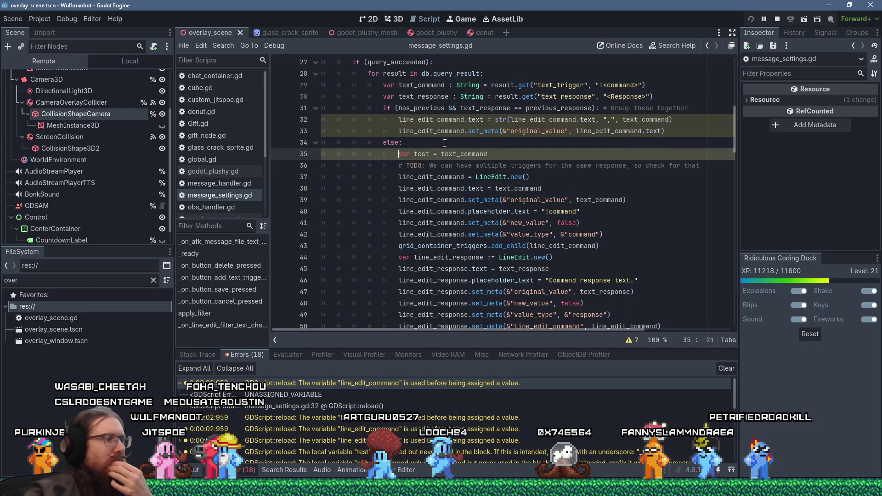
type("#")
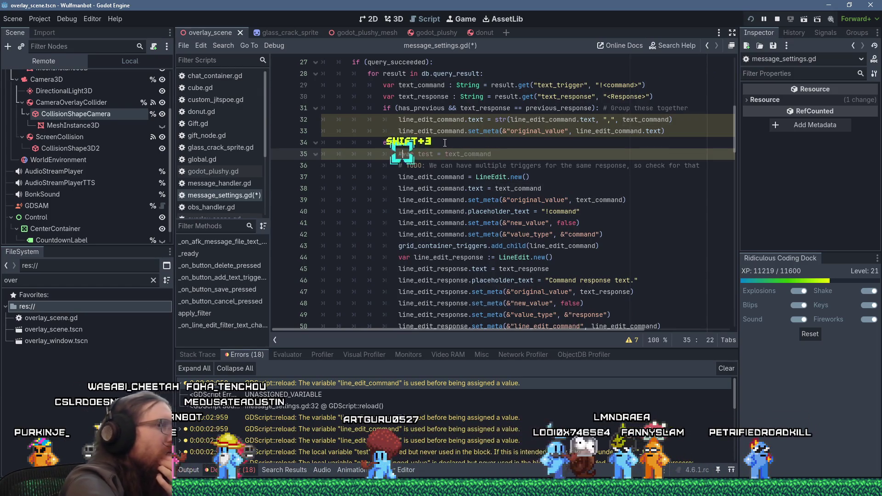